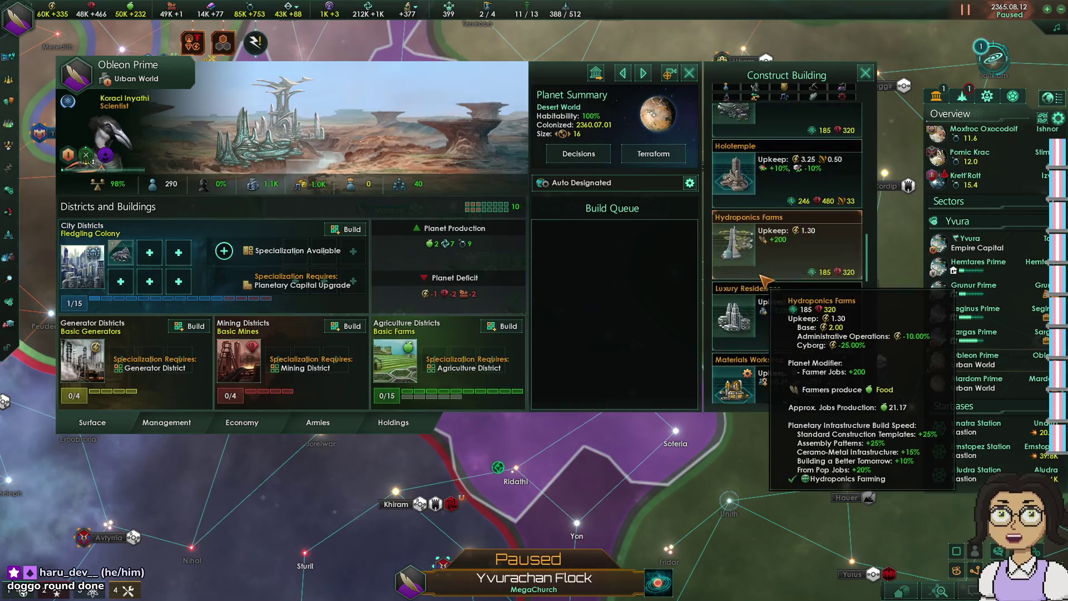
# - Queue a Medical Center on Obleon Prime and Mardom Prime, and Psi Corps on Obleon Prime
pyautogui.click(735, 295)
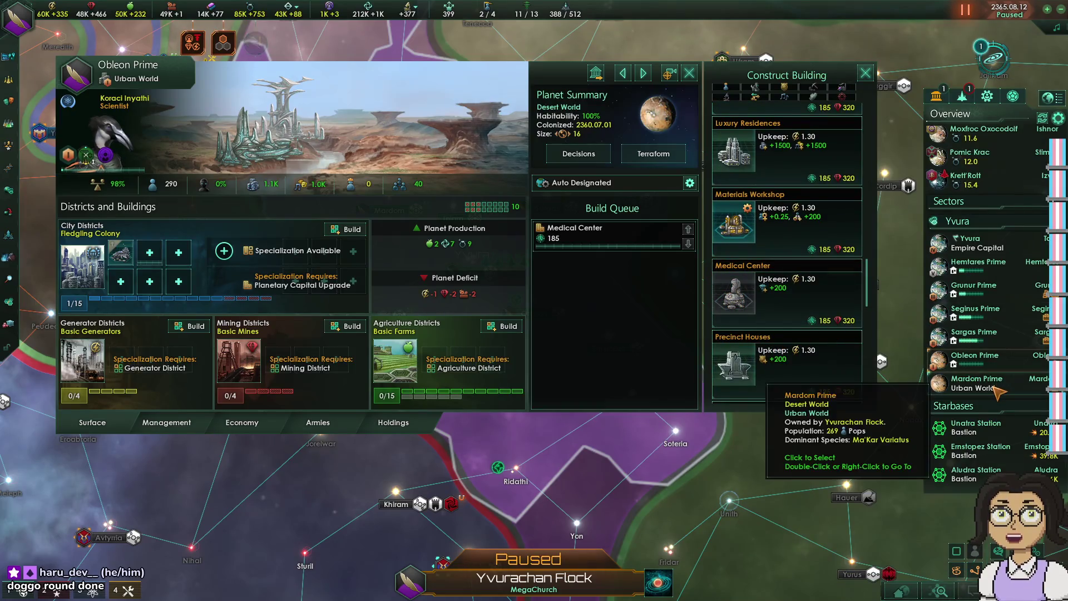
pyautogui.click(971, 382)
pyautogui.click(178, 253)
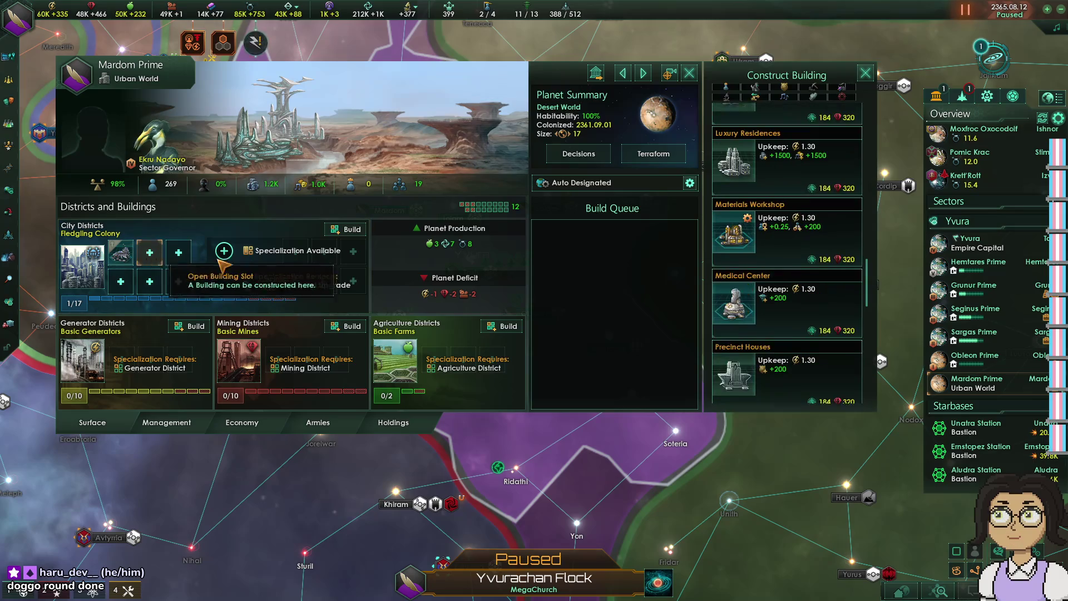
pyautogui.click(735, 295)
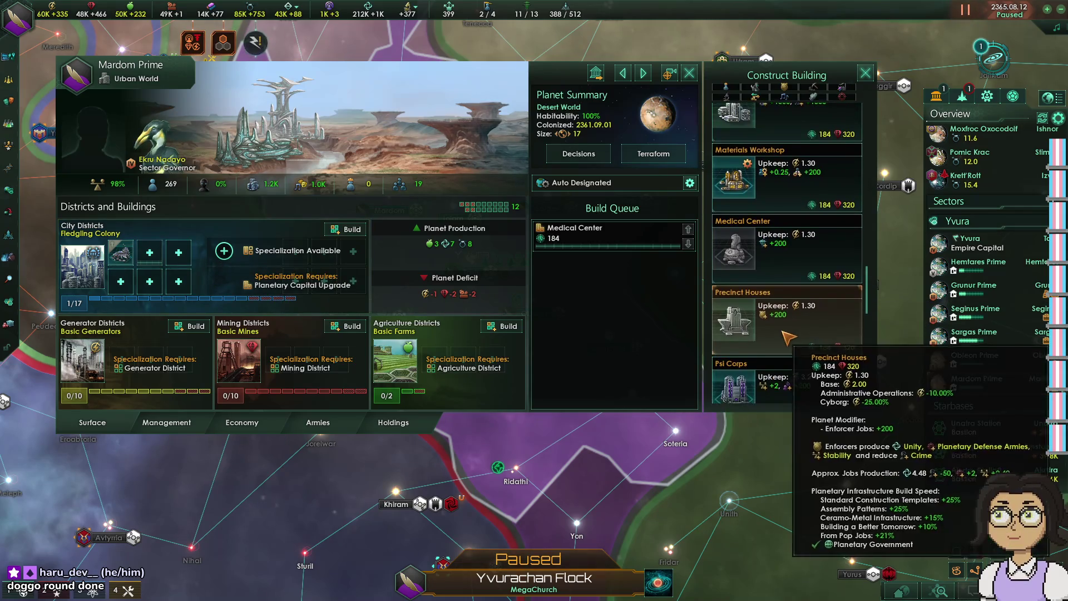
pyautogui.click(1002, 340)
pyautogui.click(980, 356)
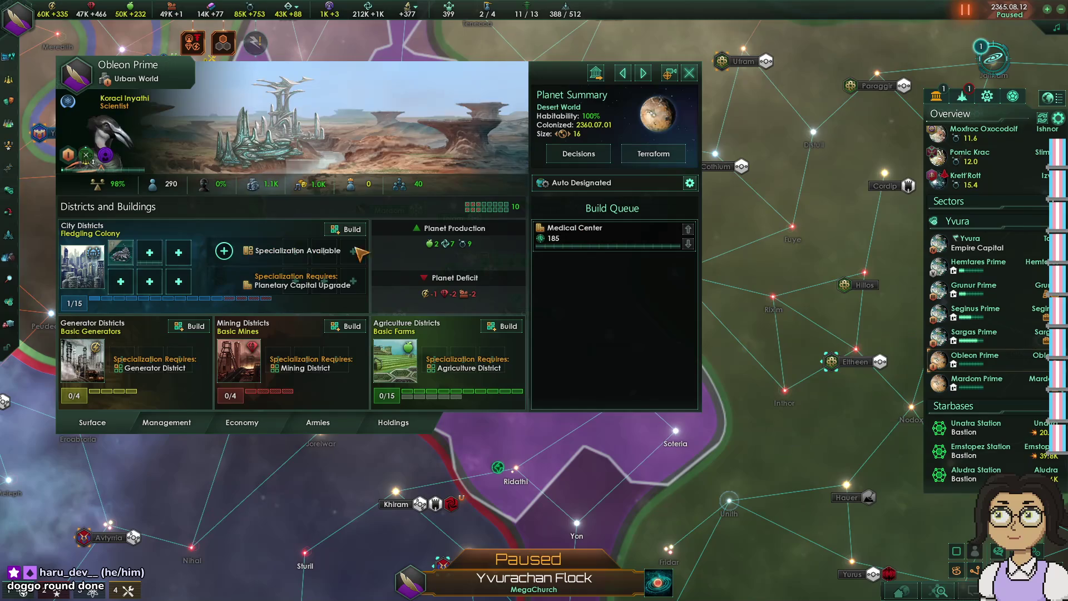
pyautogui.click(149, 253)
pyautogui.click(779, 270)
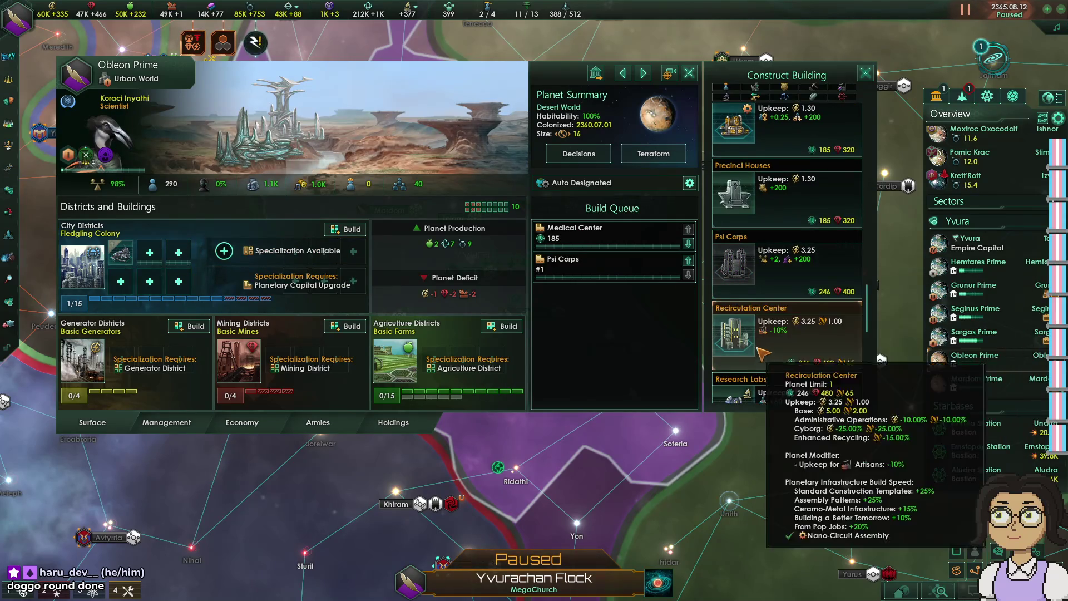
# - Leave the planet view and bring up the Save Game dialog from the pause menu
pyautogui.press('Escape')
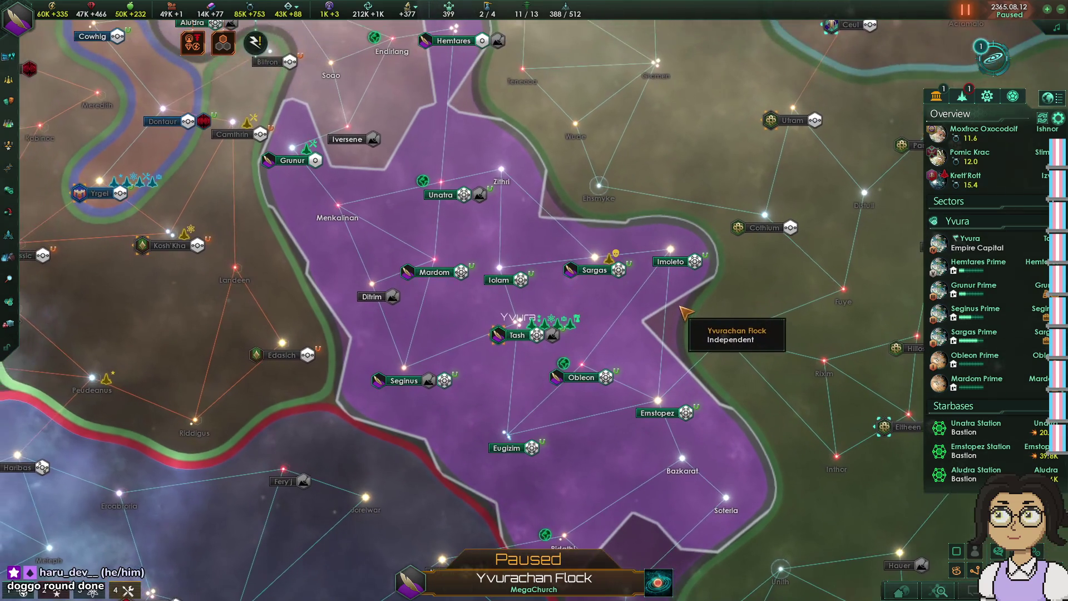
pyautogui.press('Escape')
pyautogui.click(548, 187)
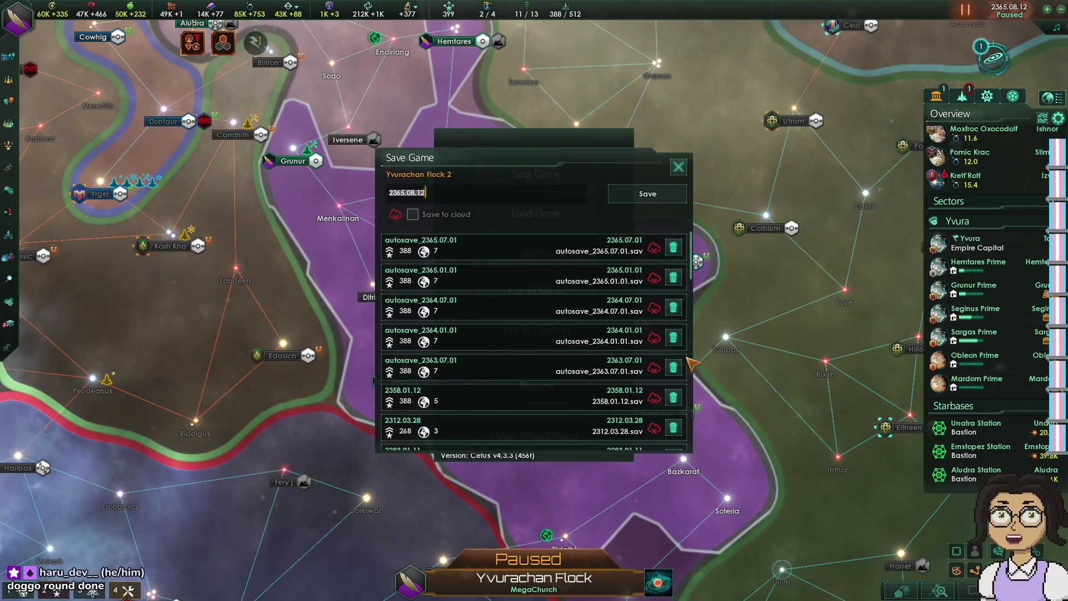
# - Save the game as 2365.08.12, then begin quitting to the desktop
pyautogui.click(649, 193)
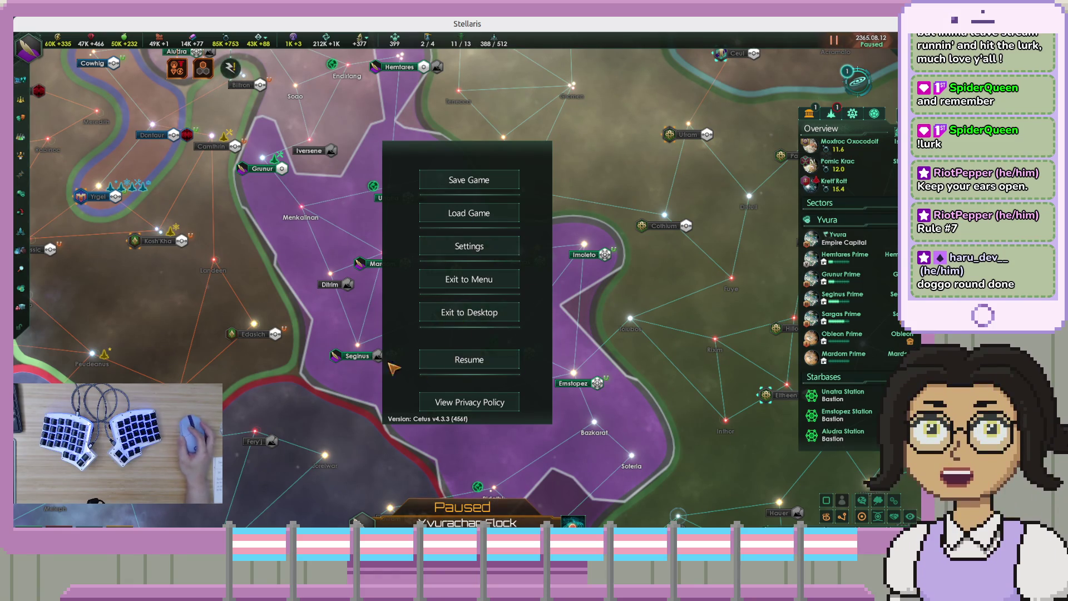
pyautogui.click(459, 314)
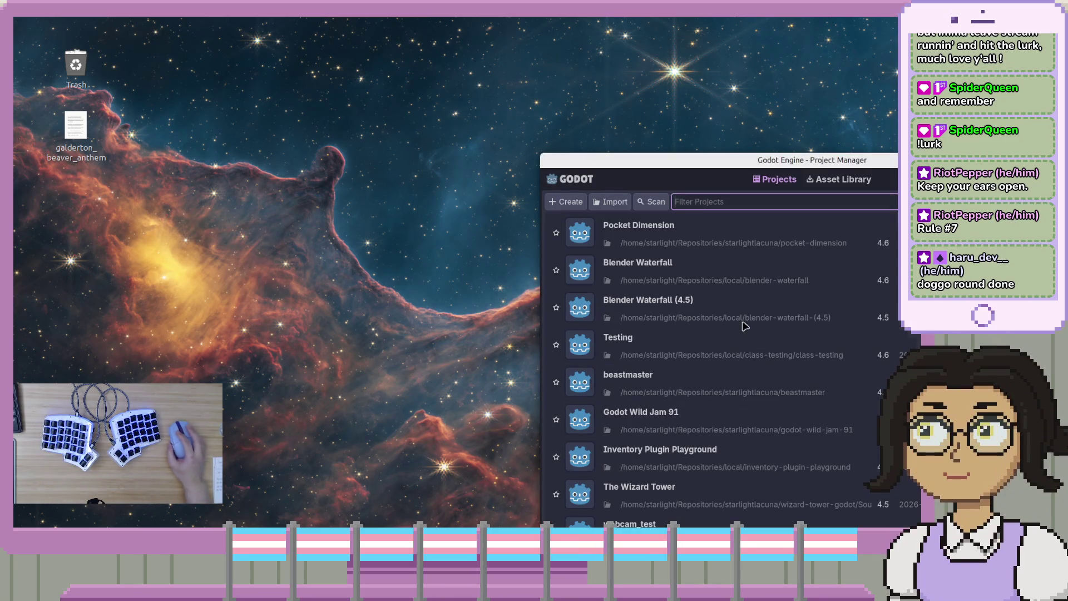
# - Open the Pocket Dimension project from the Godot Project Manager
pyautogui.doubleClick(804, 232)
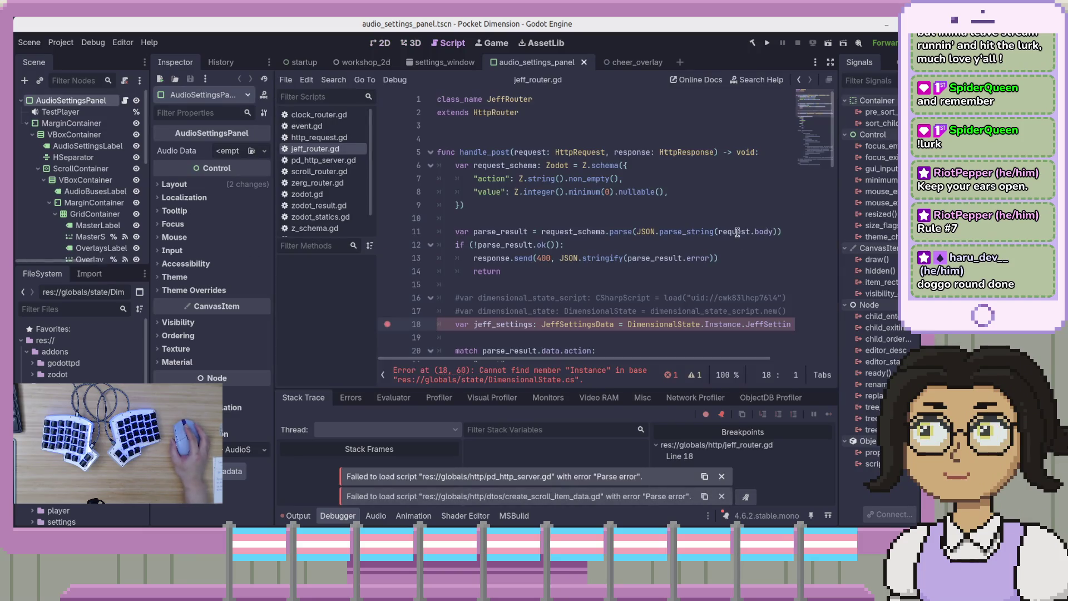
pyautogui.click(570, 341)
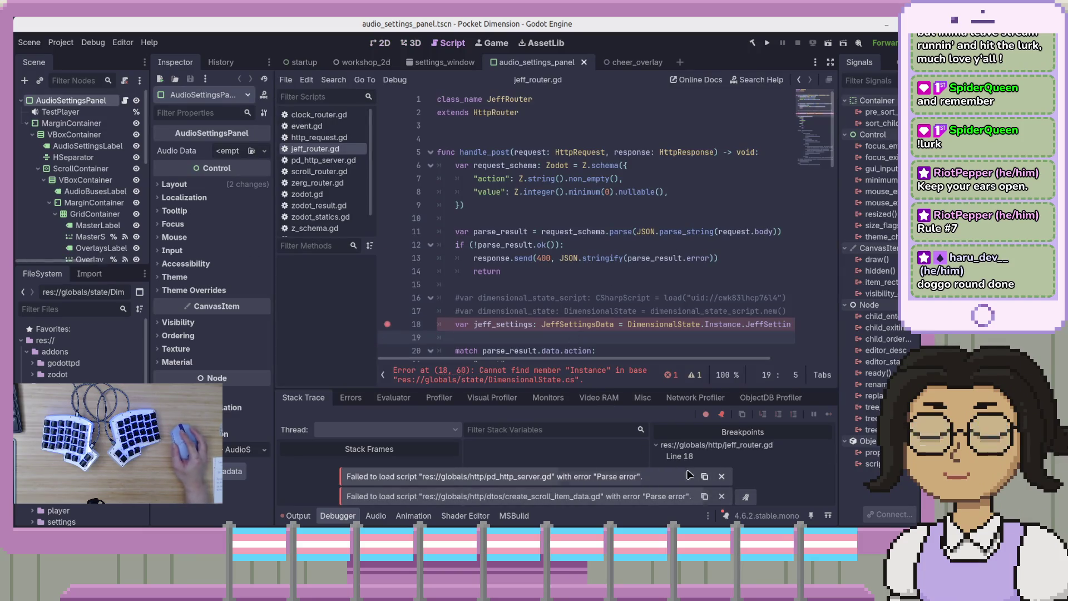
pyautogui.click(688, 310)
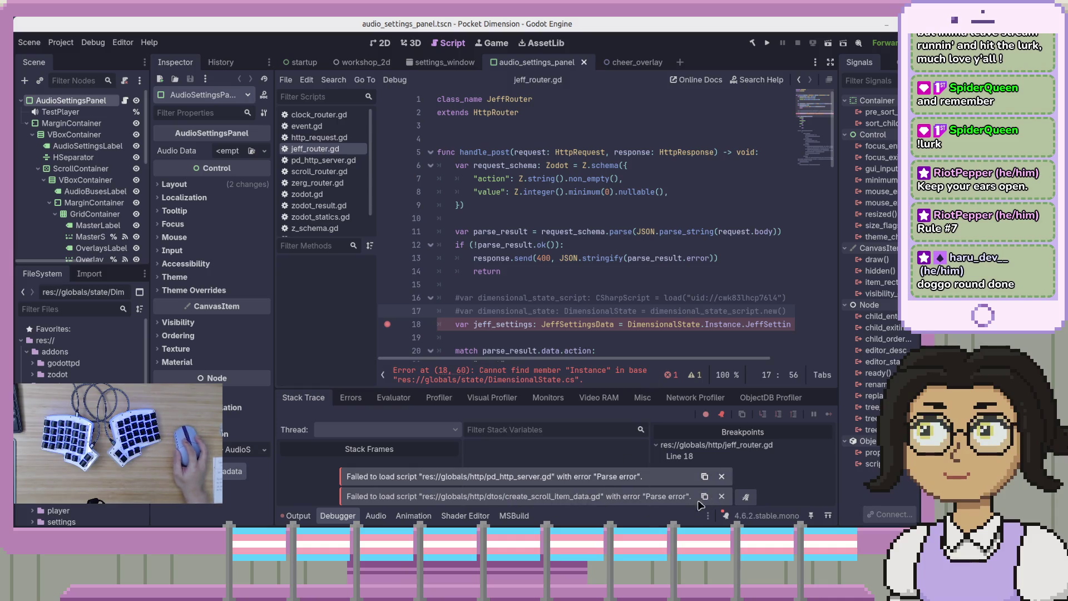
pyautogui.press('Down')
pyautogui.press('End')
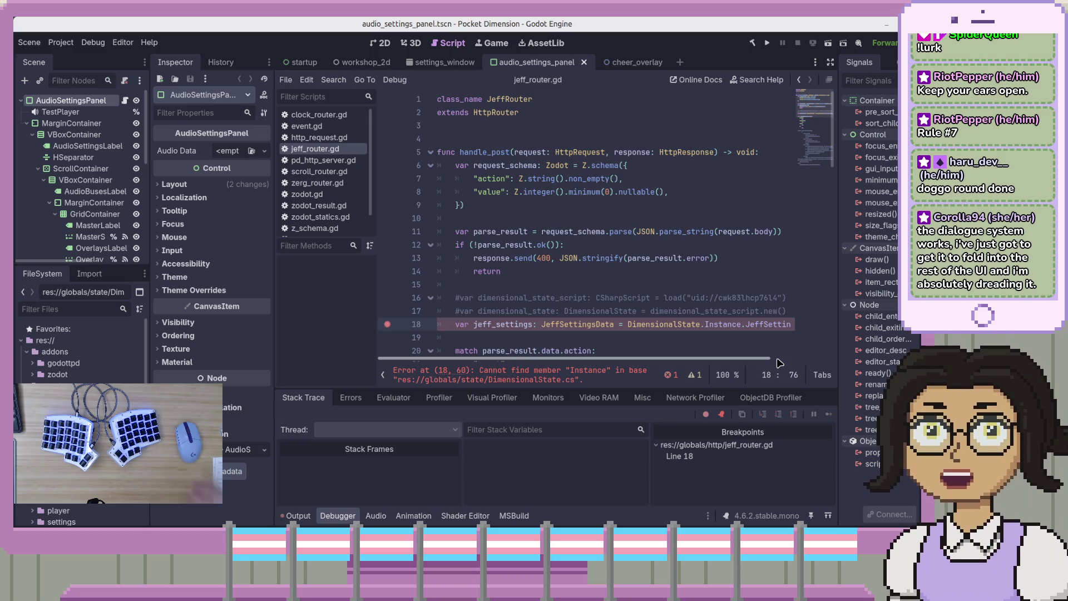
pyautogui.click(561, 327)
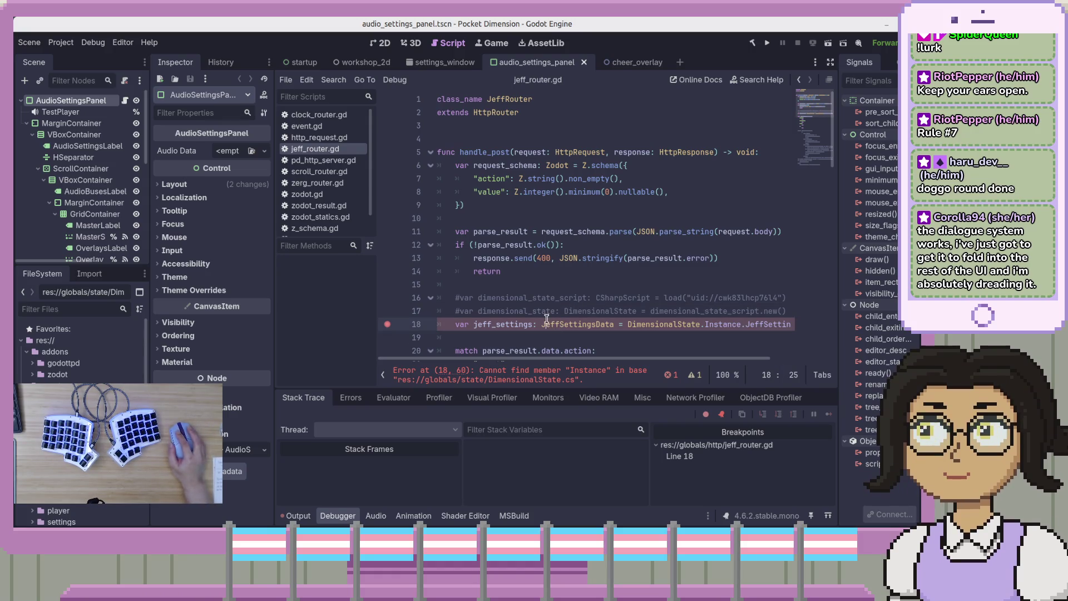
pyautogui.click(699, 313)
pyautogui.click(728, 322)
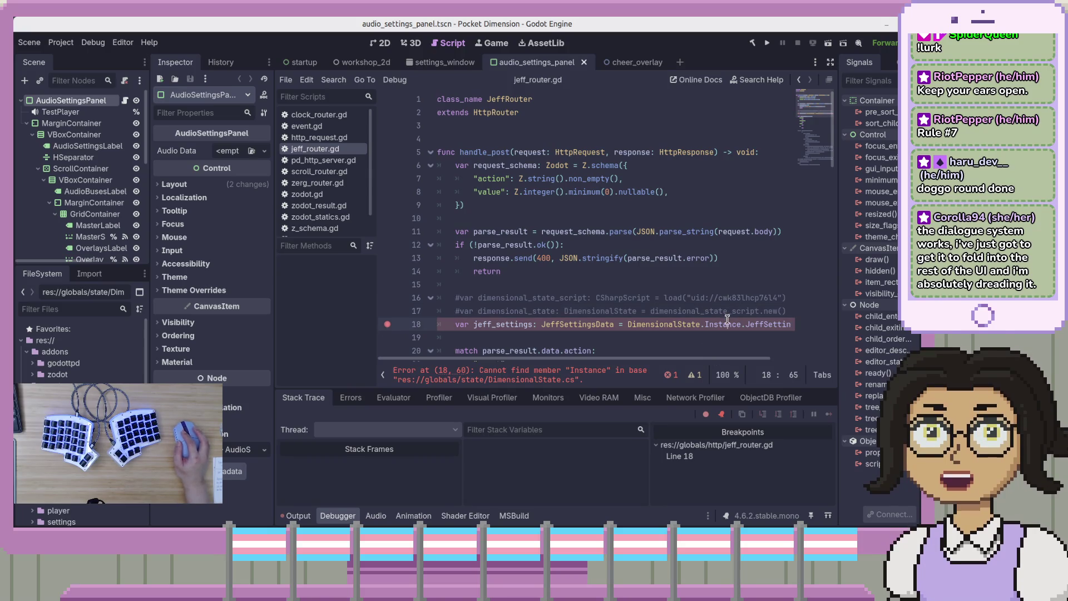
pyautogui.press('Down')
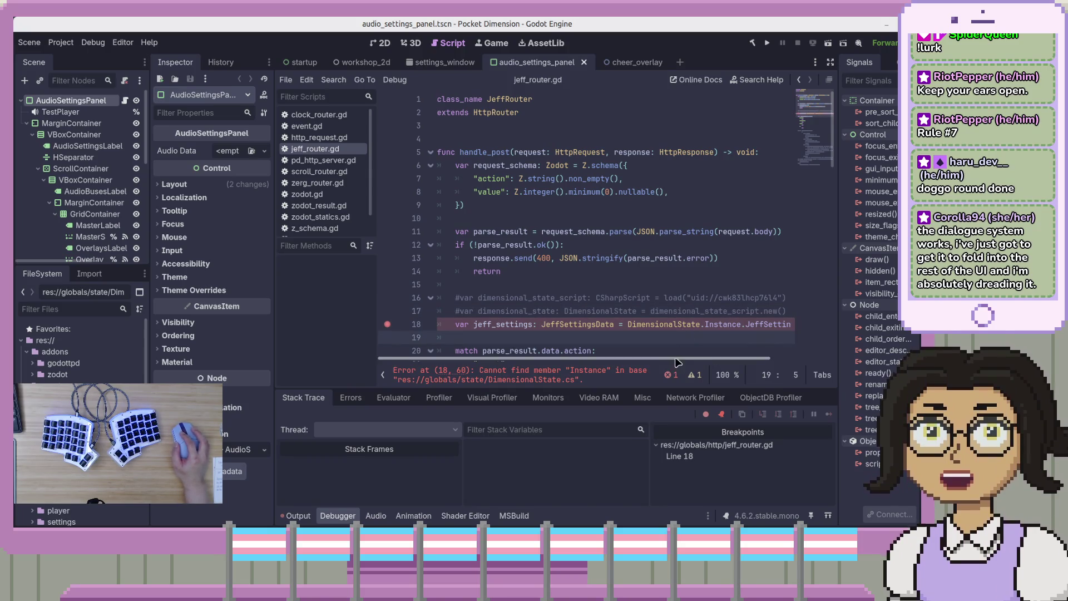
pyautogui.hscroll(1, 704, 362)
pyautogui.hscroll(-2, 704, 361)
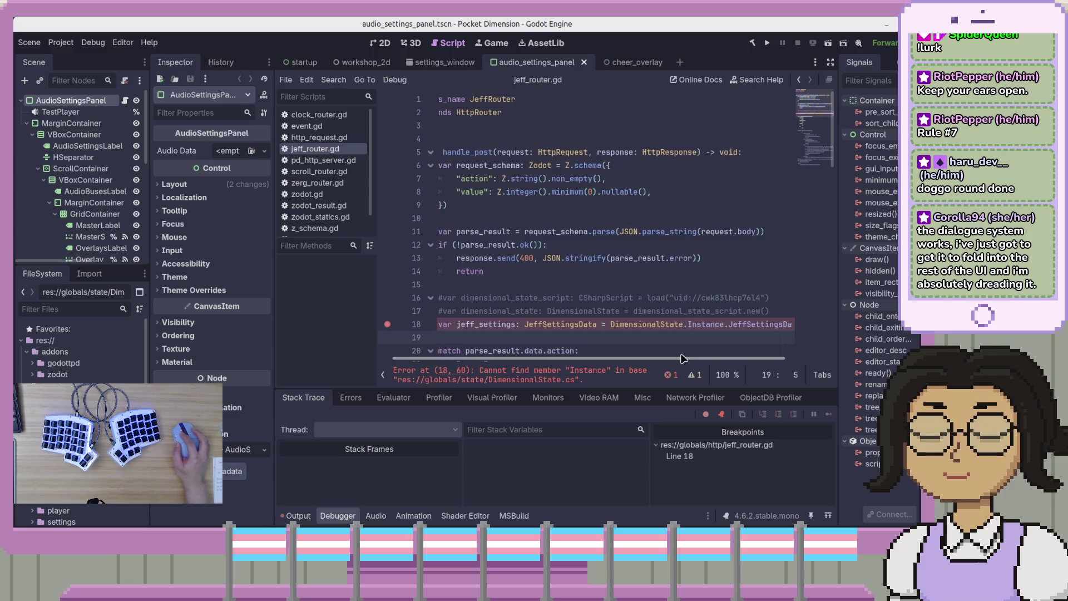
pyautogui.doubleClick(647, 324)
pyautogui.moveTo(662, 327)
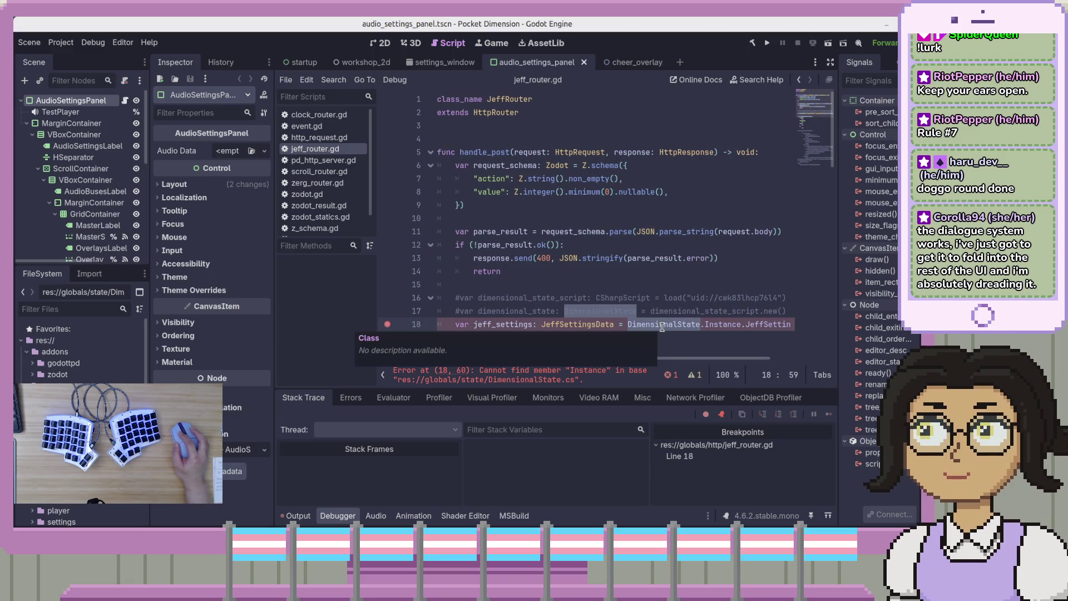
pyautogui.click(785, 310)
# - Add line 18 'var DimensionalState =' followed by the load call copied from line 16
pyautogui.press('Return')
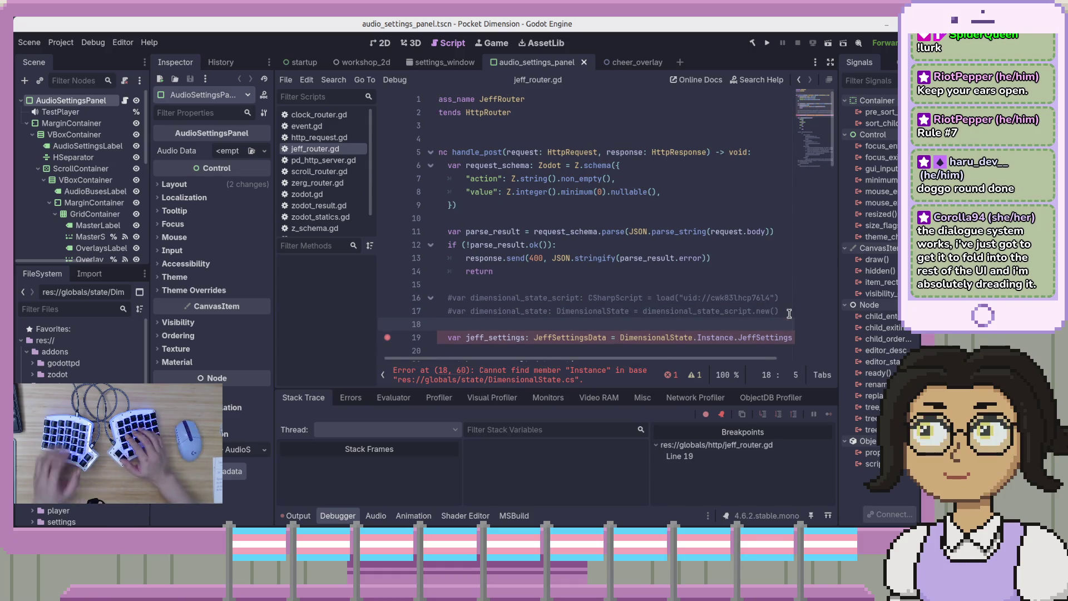
pyautogui.write('var DimensionalState ')
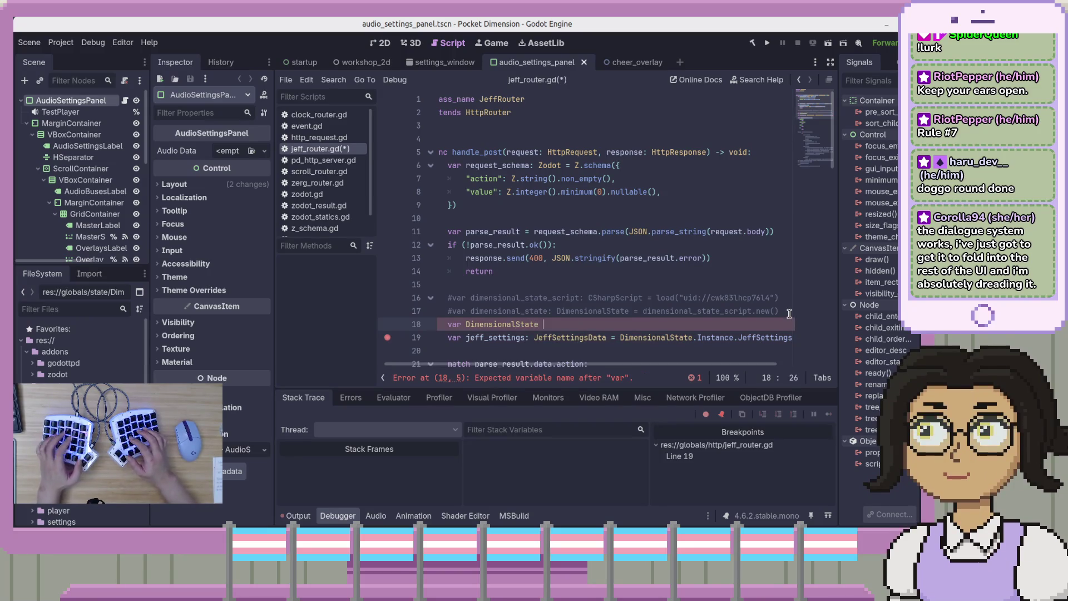
pyautogui.write('=')
pyautogui.press('Escape')
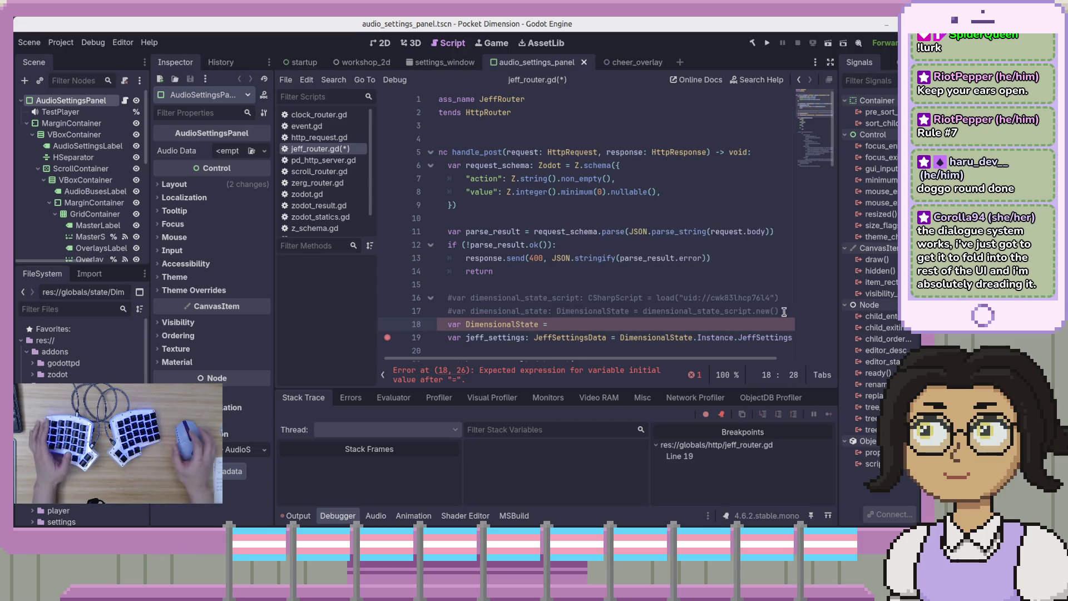
pyautogui.click(661, 295)
pyautogui.moveTo(657, 297); pyautogui.dragTo(789, 296)
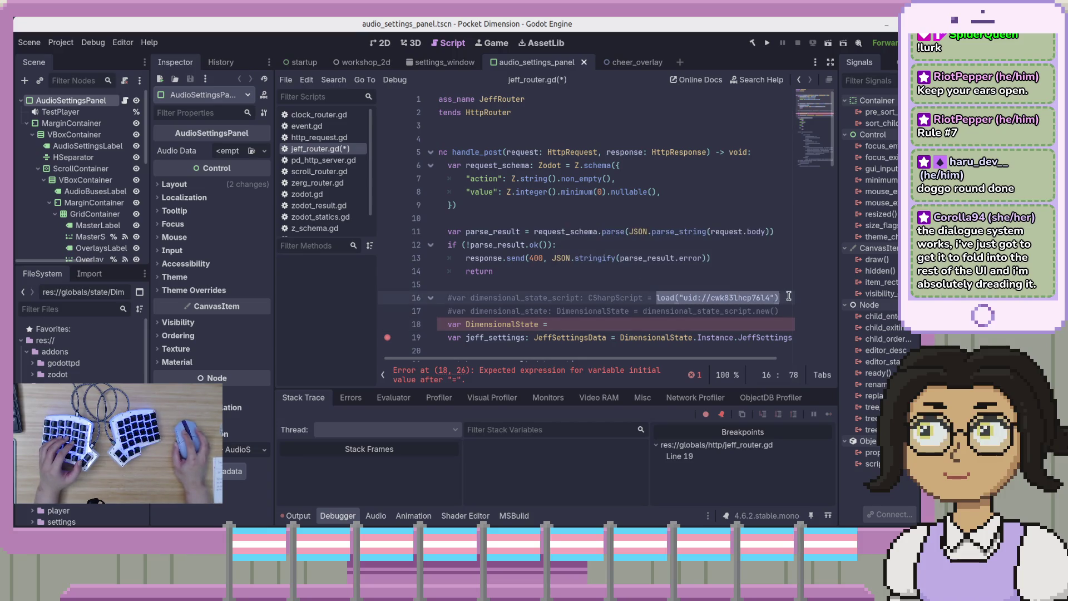
pyautogui.hotkey('ctrl', 'c')
pyautogui.click(638, 321)
pyautogui.hotkey('ctrl', 'v')
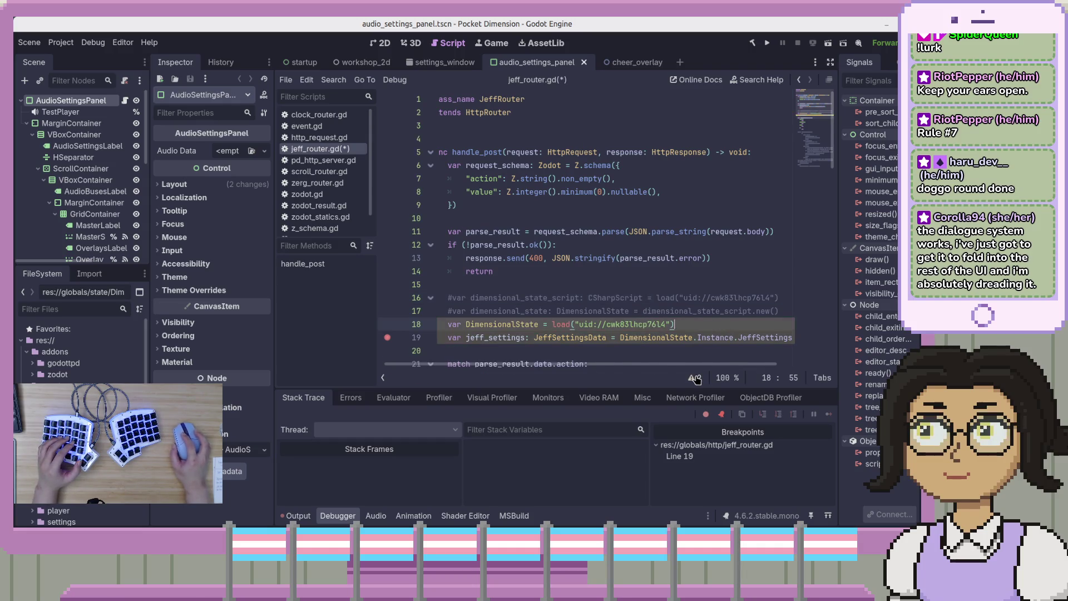
# - Review the script warnings and select the whole DimensionalState uid load statement on line 18
pyautogui.click(694, 379)
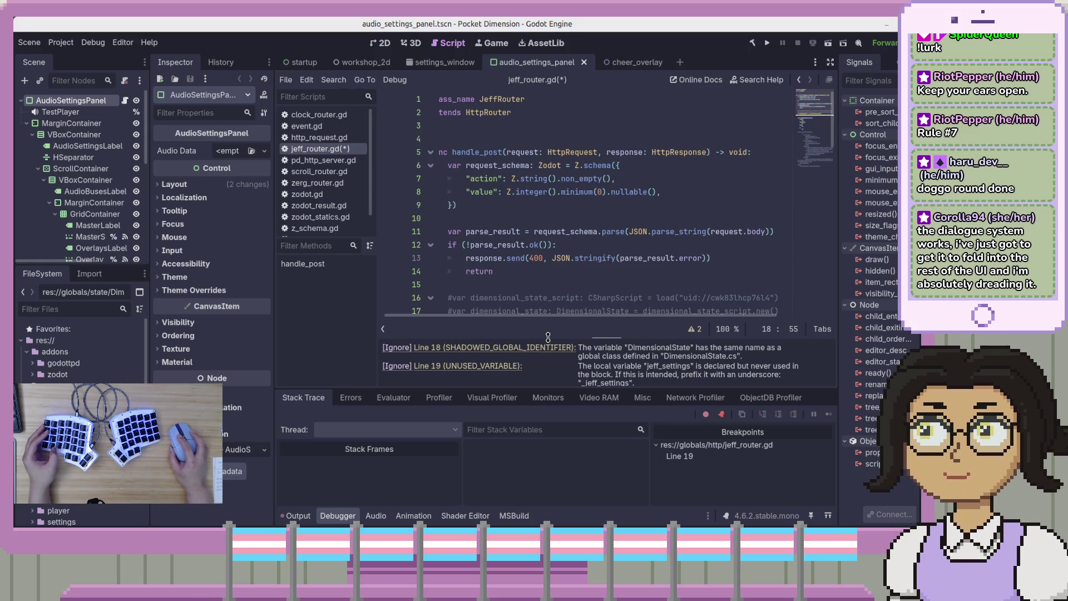
pyautogui.click(589, 283)
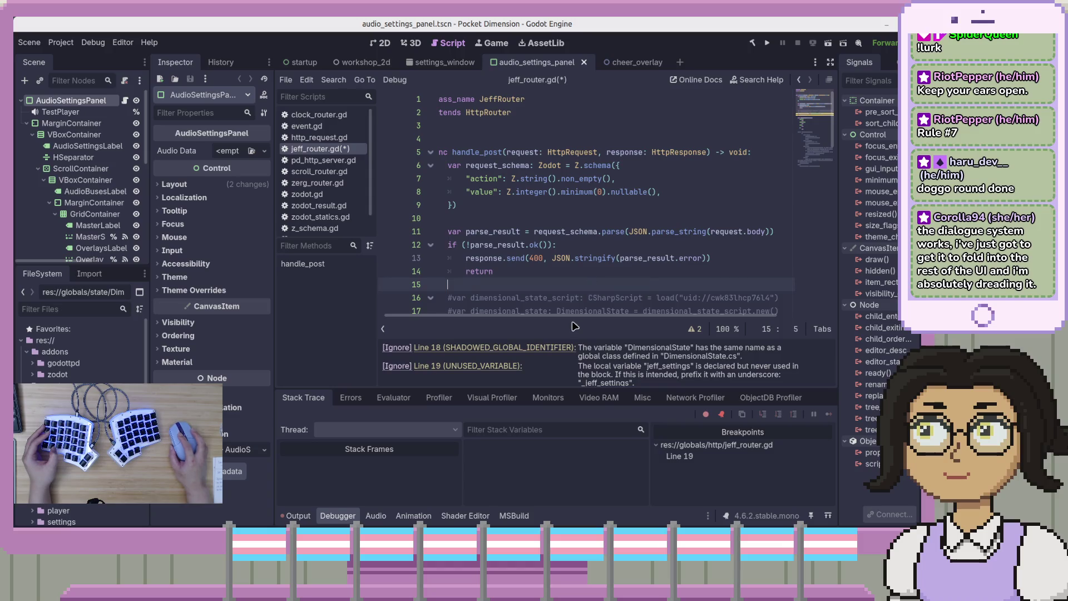
pyautogui.scroll(-3, 728, 325)
pyautogui.moveTo(620, 200)
pyautogui.mouseDown()
pyautogui.moveTo(529, 189)
pyautogui.moveTo(430, 209)
pyautogui.mouseUp()
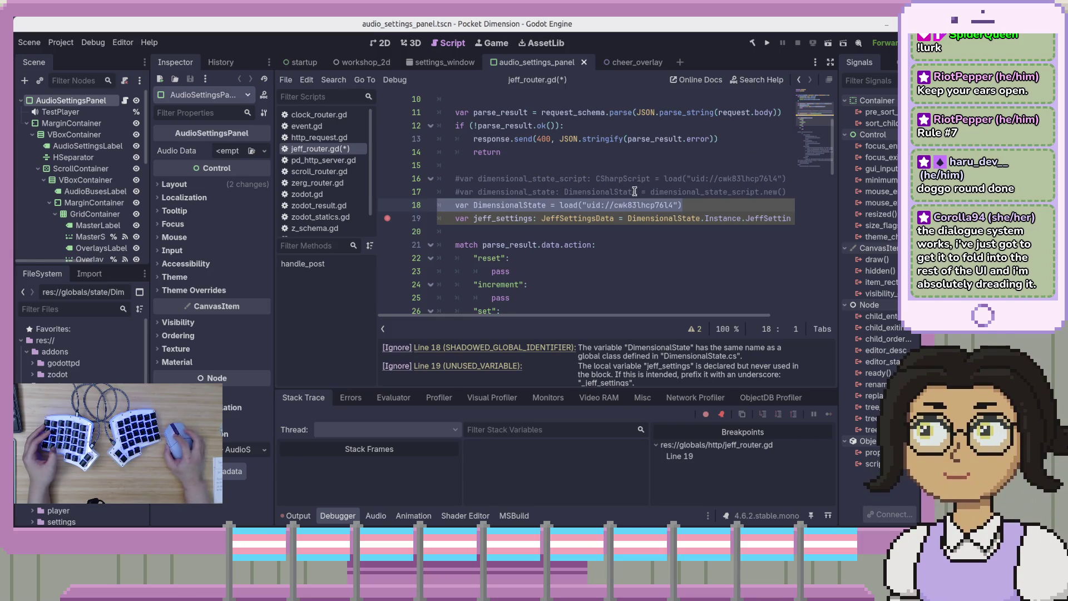
pyautogui.moveTo(678, 204); pyautogui.dragTo(578, 203)
pyautogui.click(467, 206)
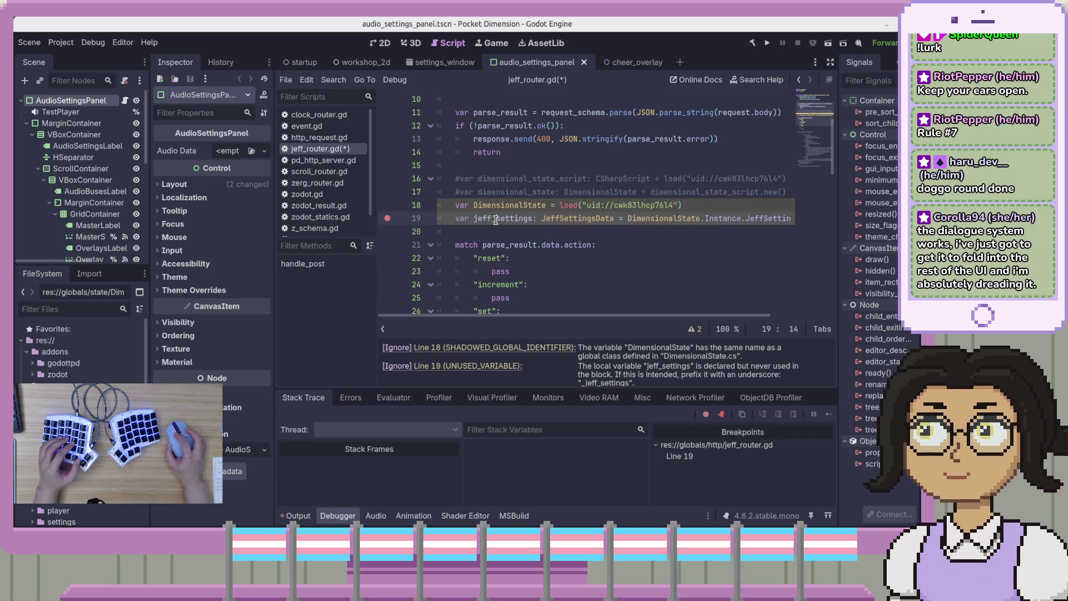
pyautogui.moveTo(451, 206); pyautogui.dragTo(684, 205)
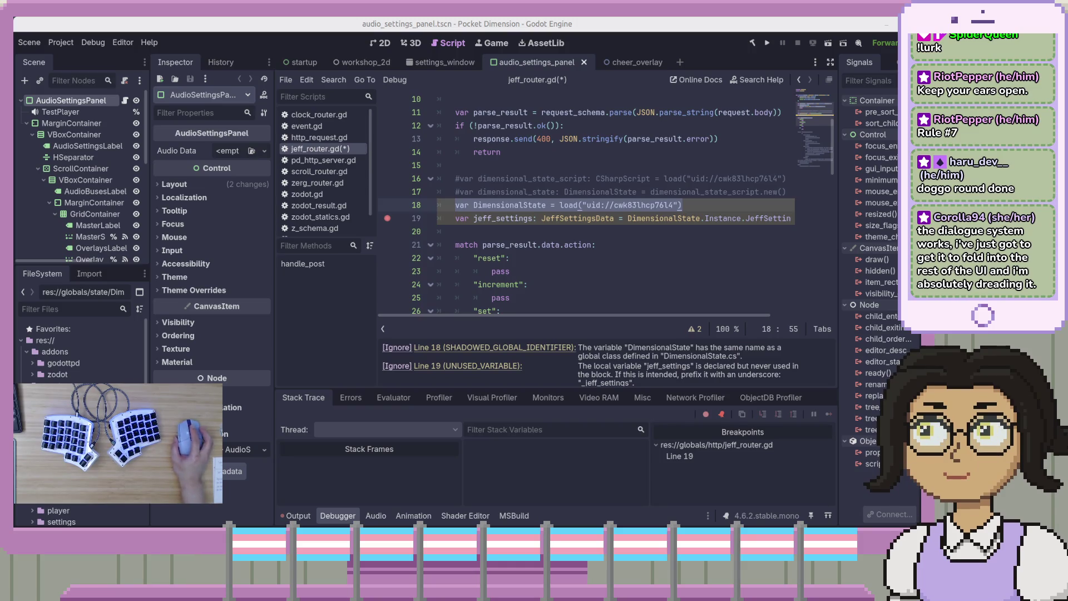
pyautogui.moveTo(1067, 84)
pyautogui.mouseDown()
pyautogui.moveTo(527, 76)
pyautogui.moveTo(567, 143)
pyautogui.moveTo(782, 318)
pyautogui.mouseUp()
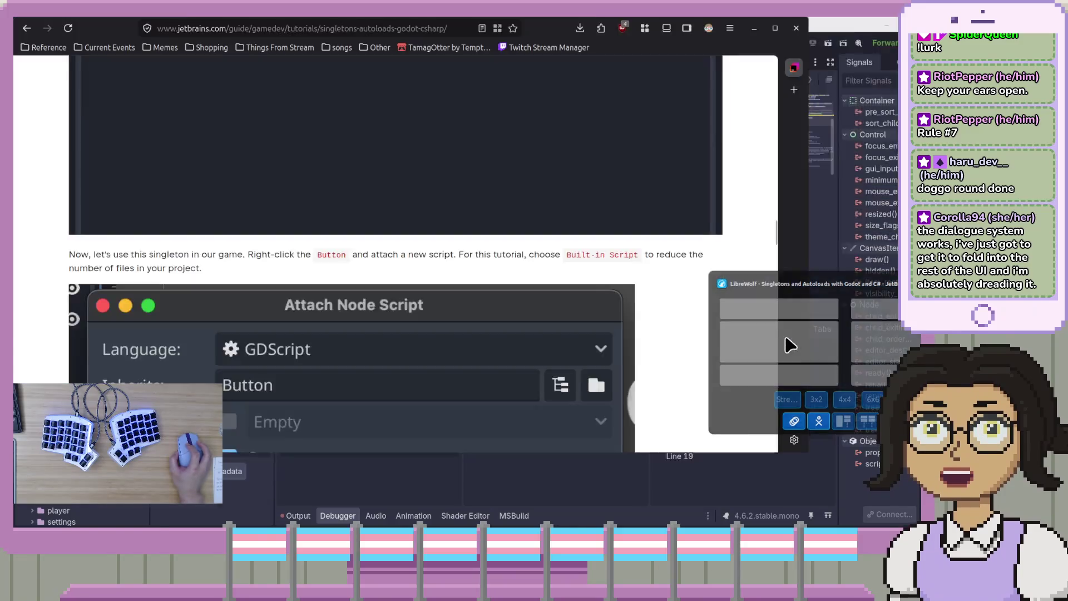
# - Read through the tutorial's C# GameManager sample, marking ScoreChangedEventHandler and the GameManager class name
pyautogui.scroll(10, 753, 336)
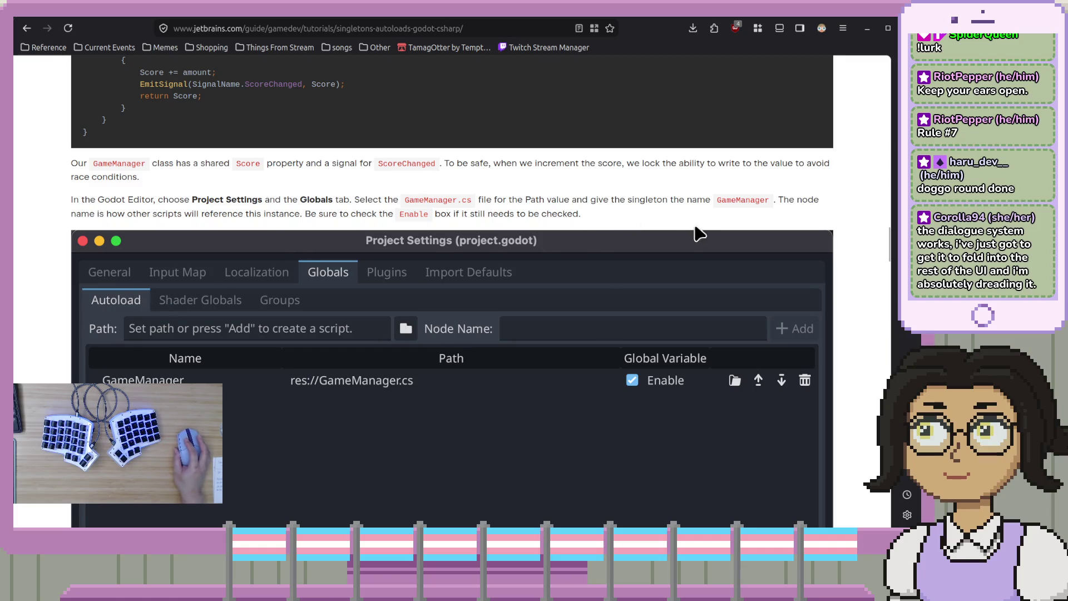
pyautogui.scroll(-2, 432, 374)
pyautogui.scroll(-5, 432, 374)
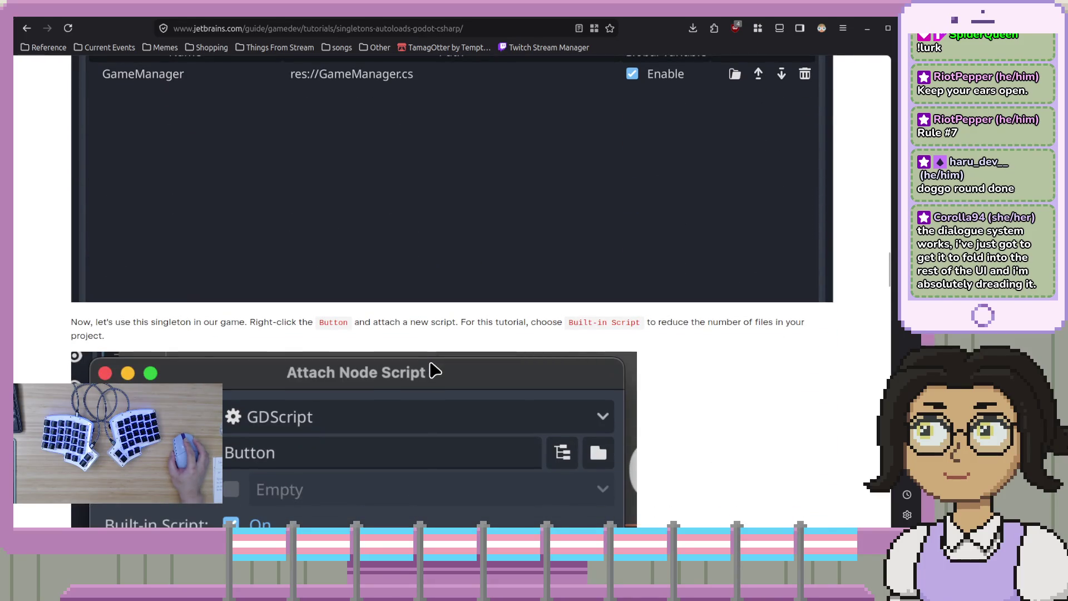
pyautogui.scroll(-3, 559, 404)
pyautogui.scroll(-12, 558, 405)
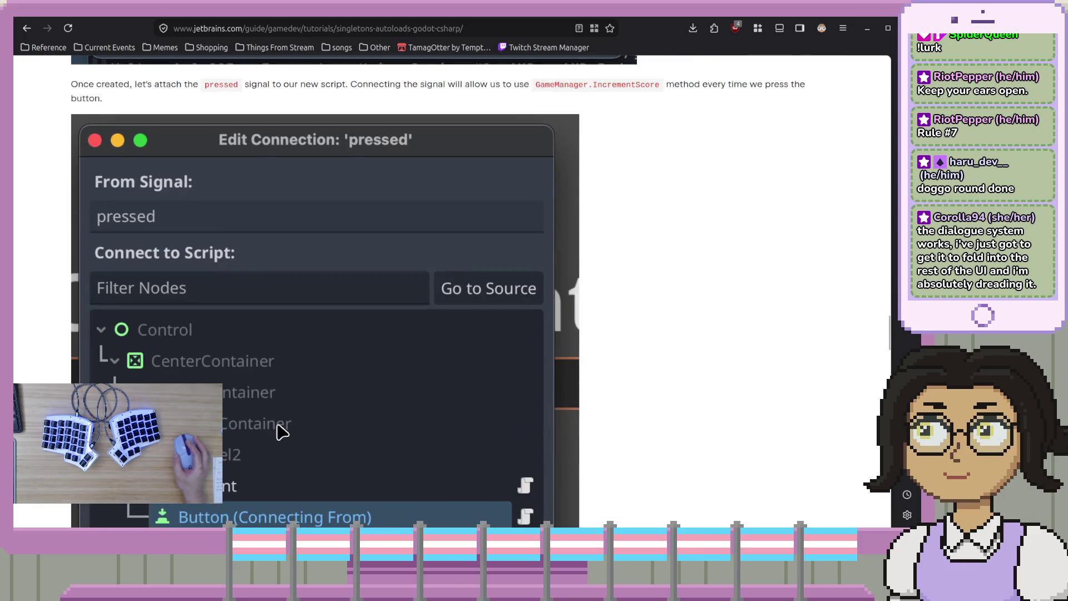
pyautogui.scroll(-9, 601, 400)
pyautogui.scroll(-3, 597, 409)
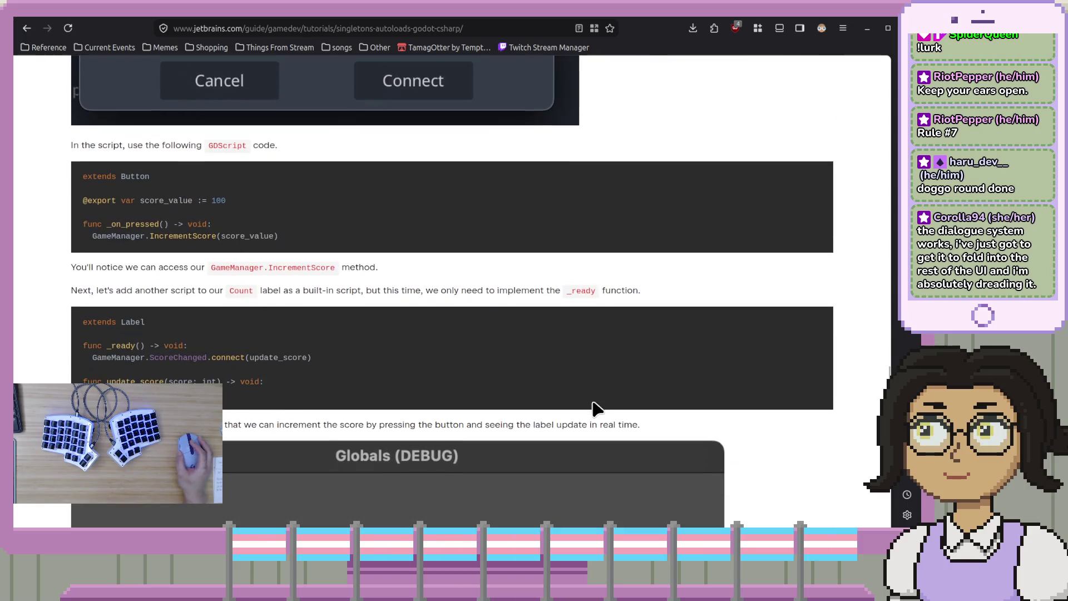
pyautogui.scroll(-3, 593, 409)
pyautogui.scroll(3, 592, 400)
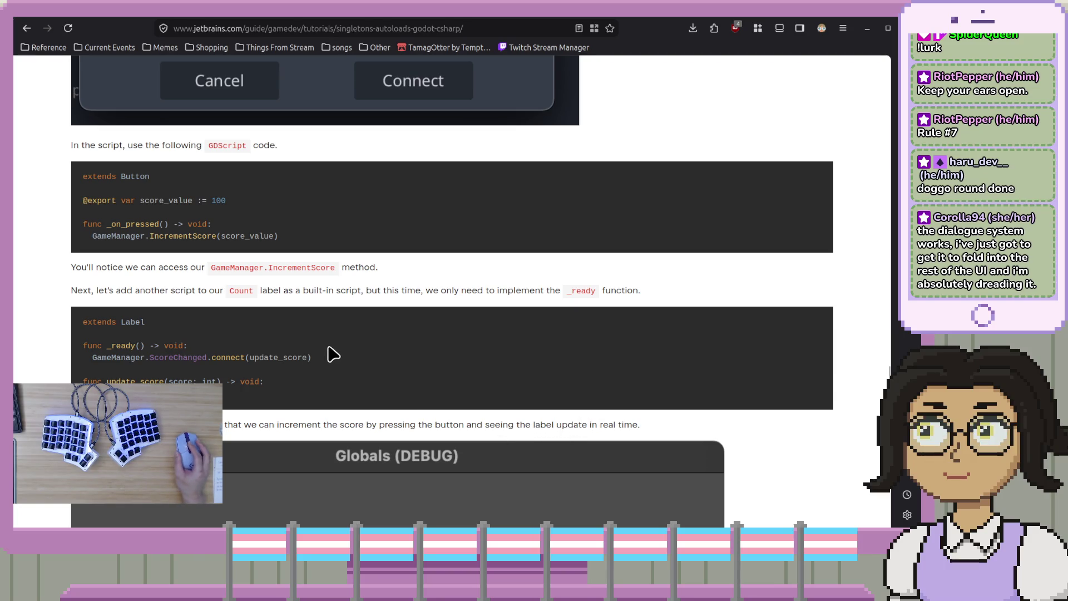
pyautogui.scroll(-6, 334, 353)
pyautogui.scroll(-4, 343, 352)
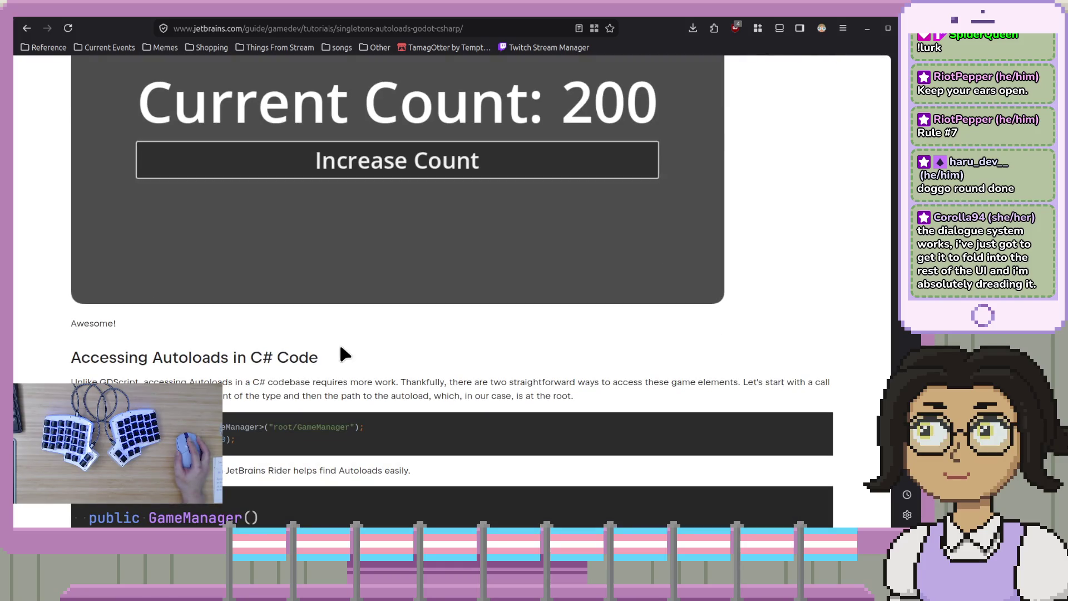
pyautogui.scroll(-3, 344, 354)
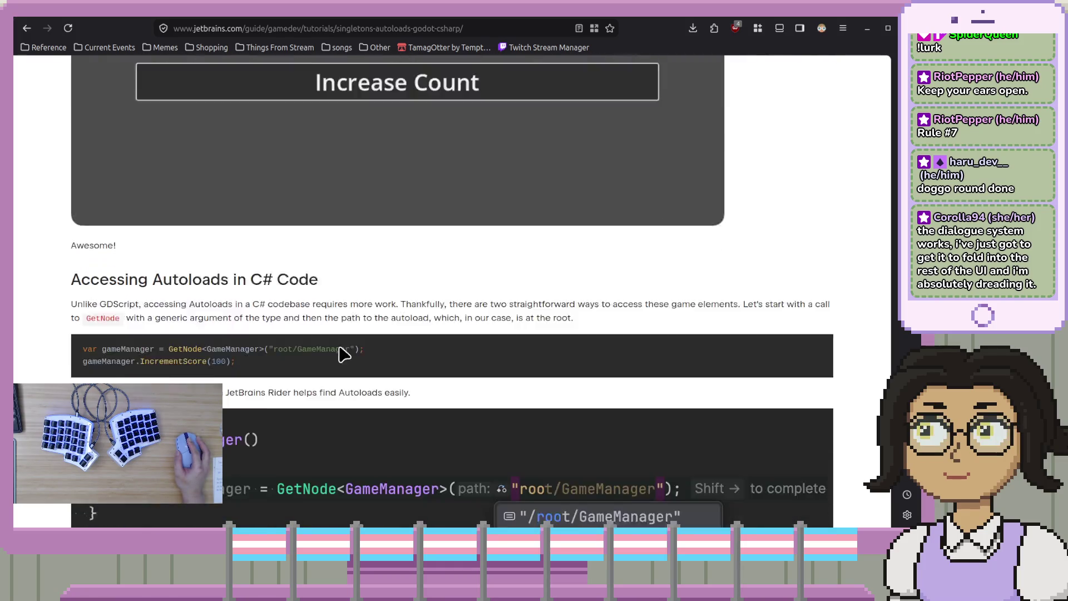
pyautogui.scroll(-2, 344, 354)
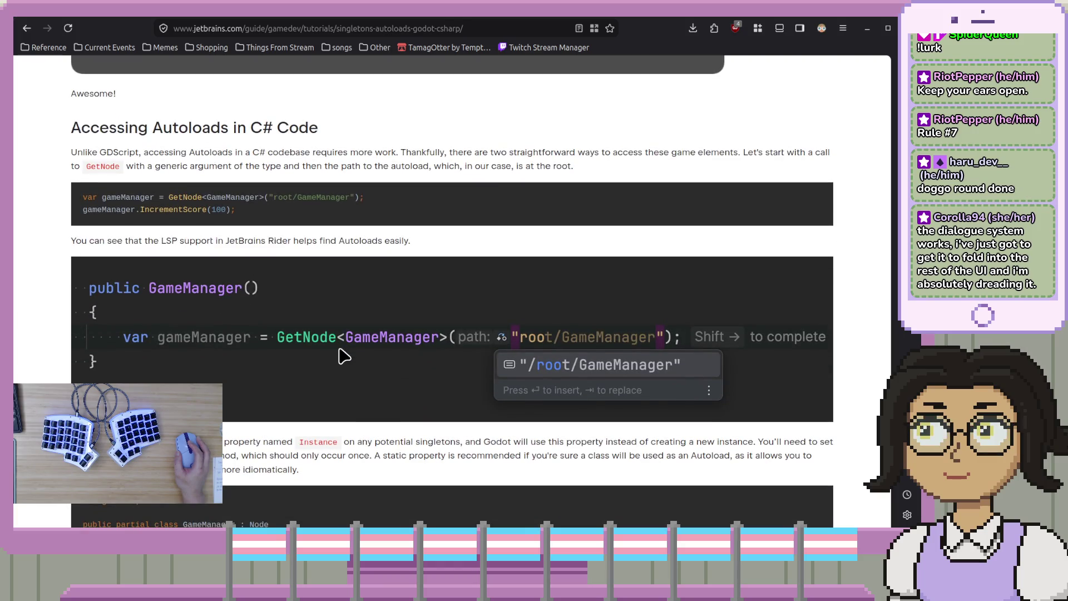
pyautogui.scroll(-4, 344, 356)
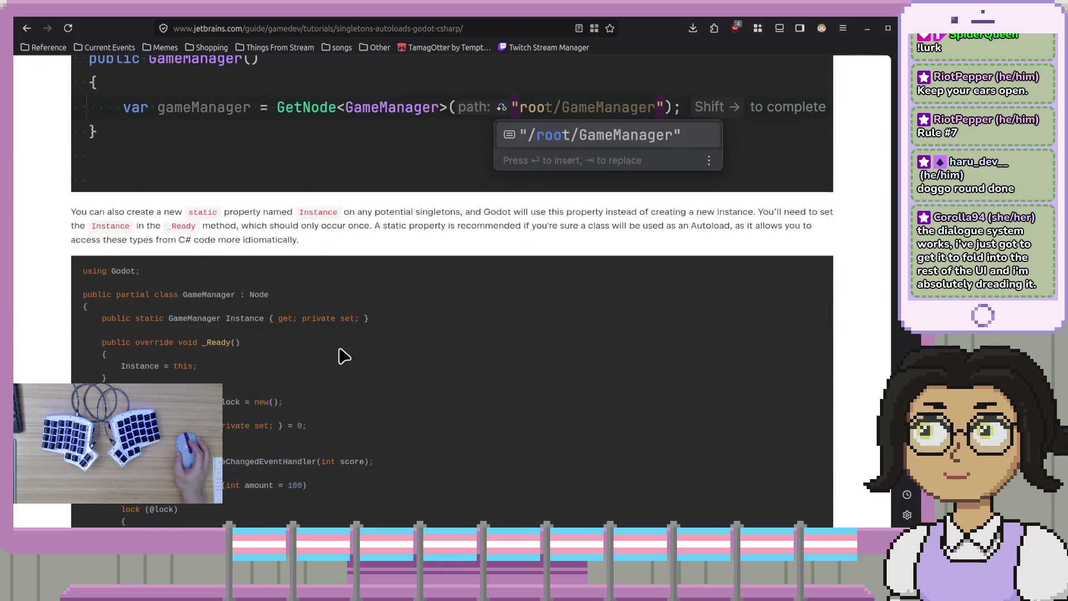
pyautogui.scroll(15, 343, 359)
pyautogui.scroll(-4, 344, 367)
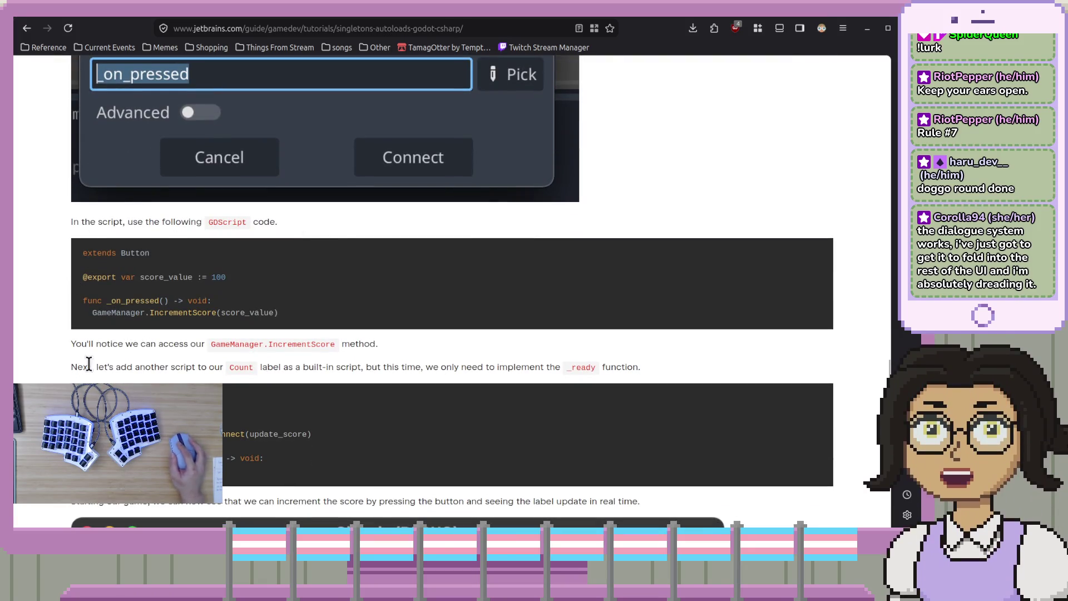
pyautogui.scroll(12, 177, 365)
pyautogui.scroll(10, 191, 365)
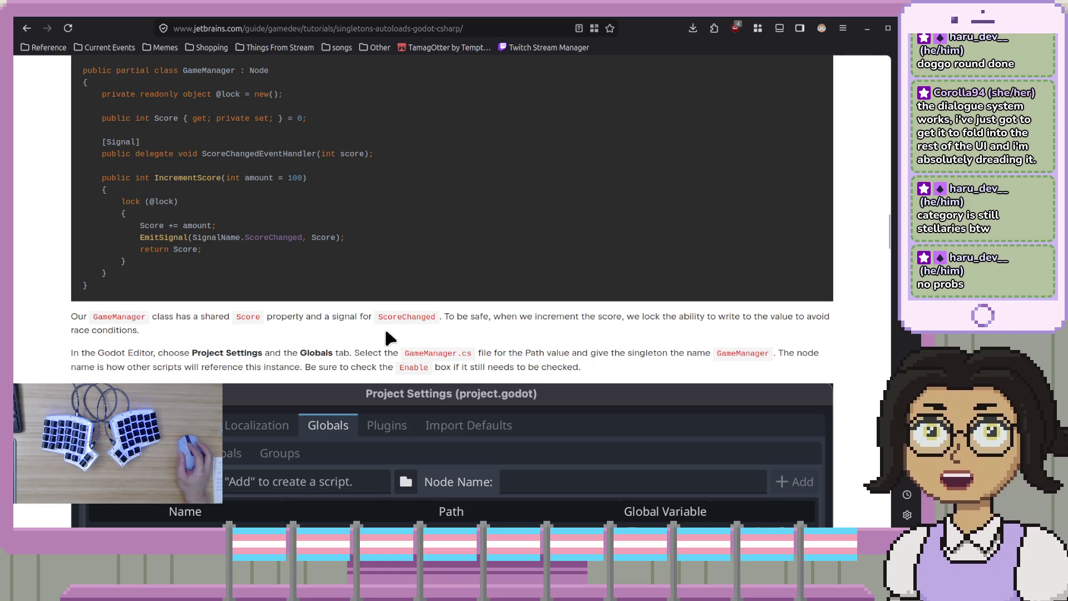
pyautogui.scroll(2, 168, 268)
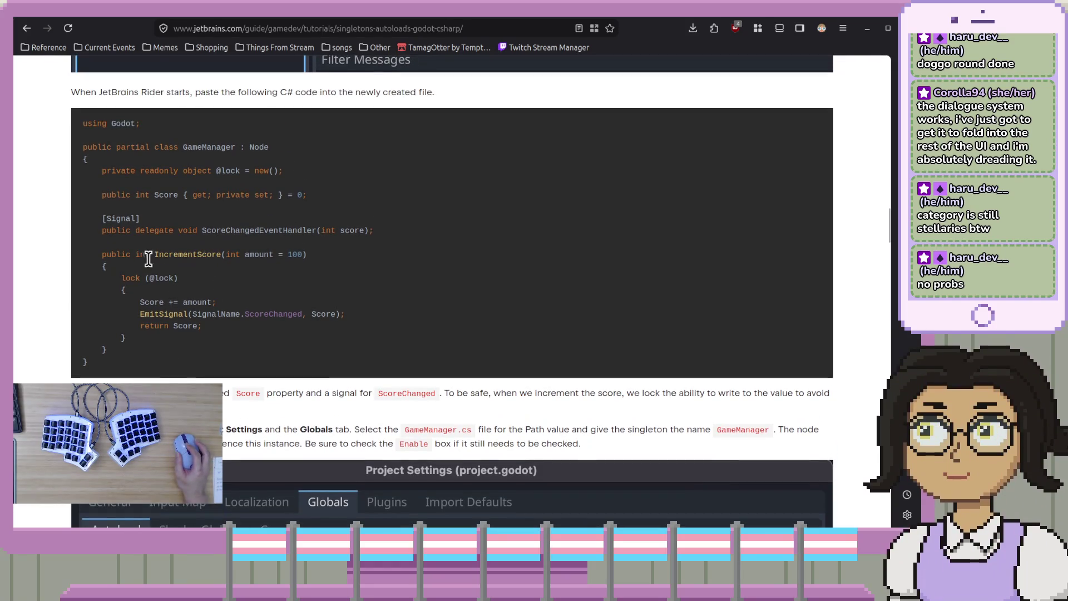
pyautogui.doubleClick(259, 232)
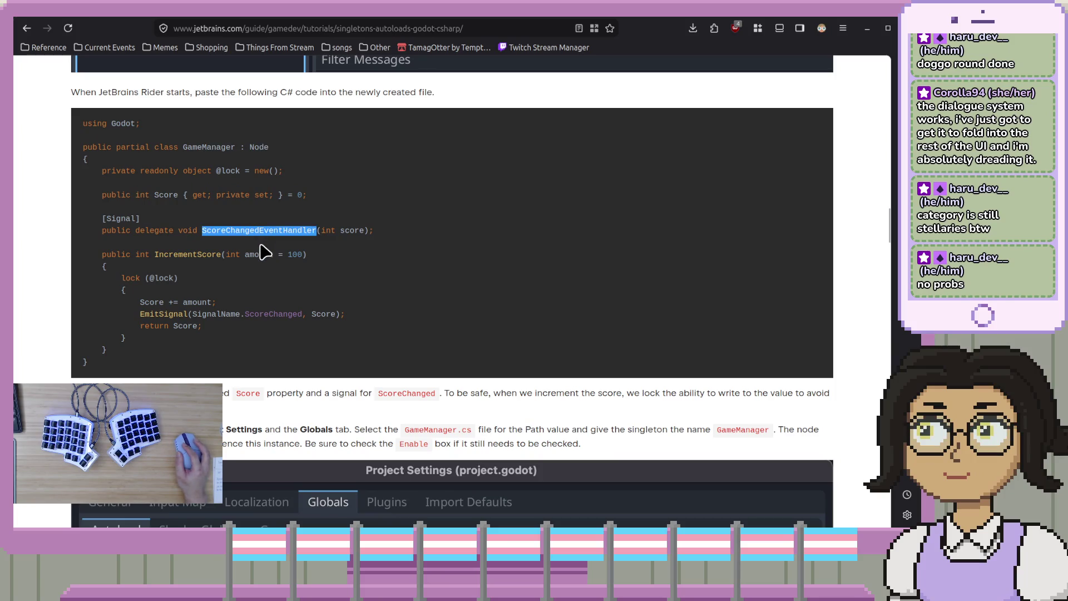
pyautogui.doubleClick(209, 147)
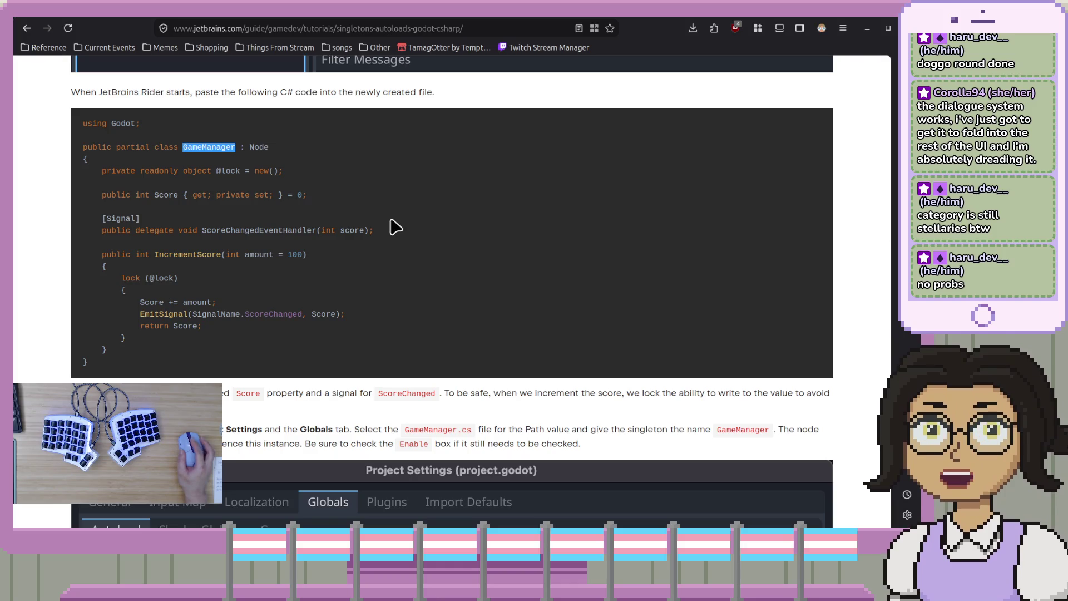
pyautogui.click(445, 290)
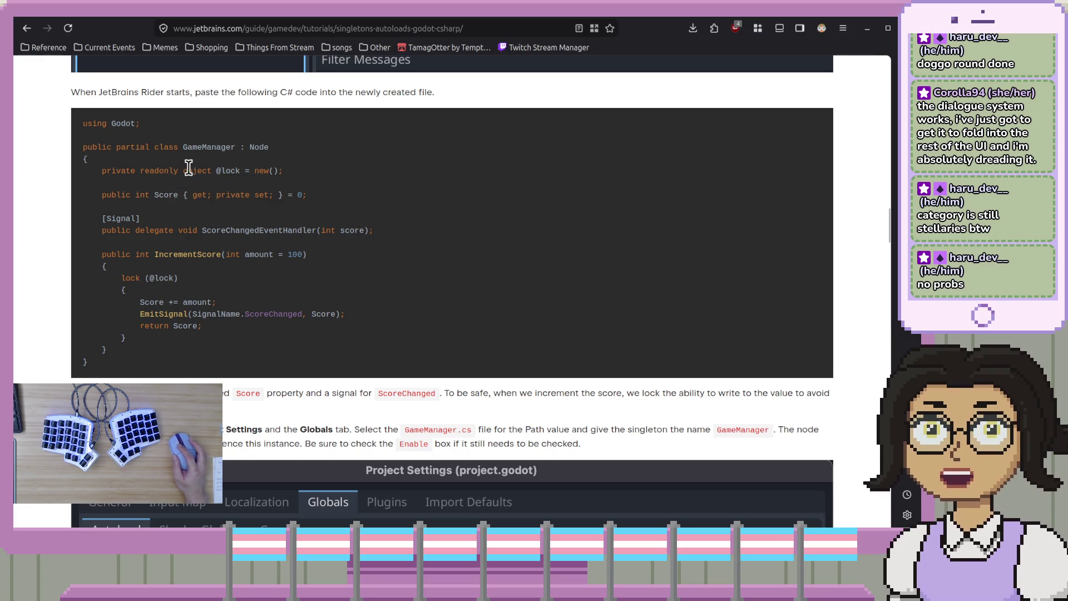
pyautogui.click(245, 171)
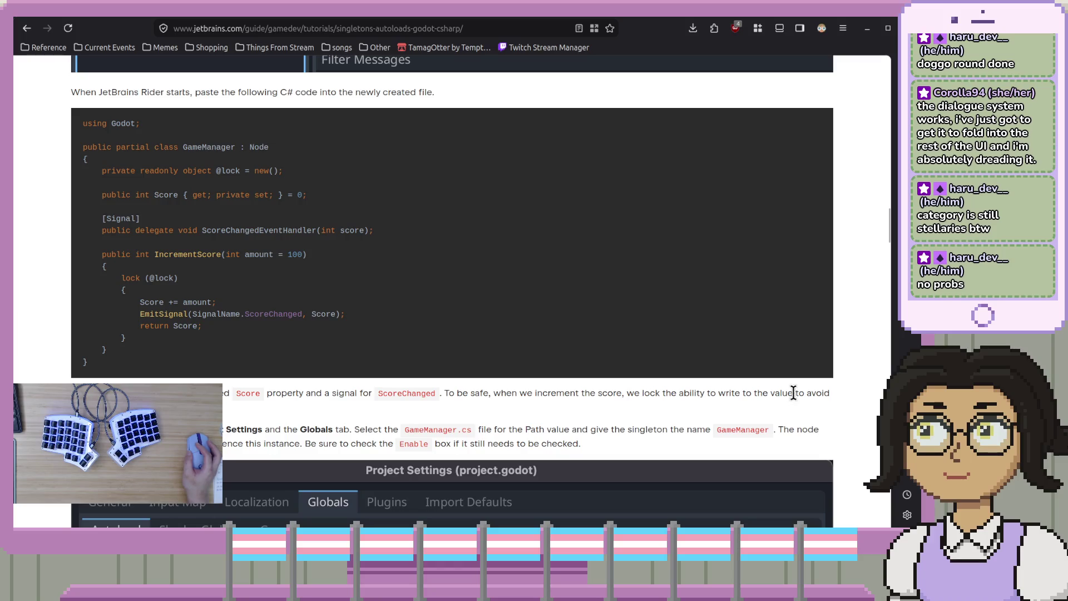
# - Study the GDScript _on_pressed sample and the IncrementScore method in the GameManager code
pyautogui.scroll(-2, 795, 393)
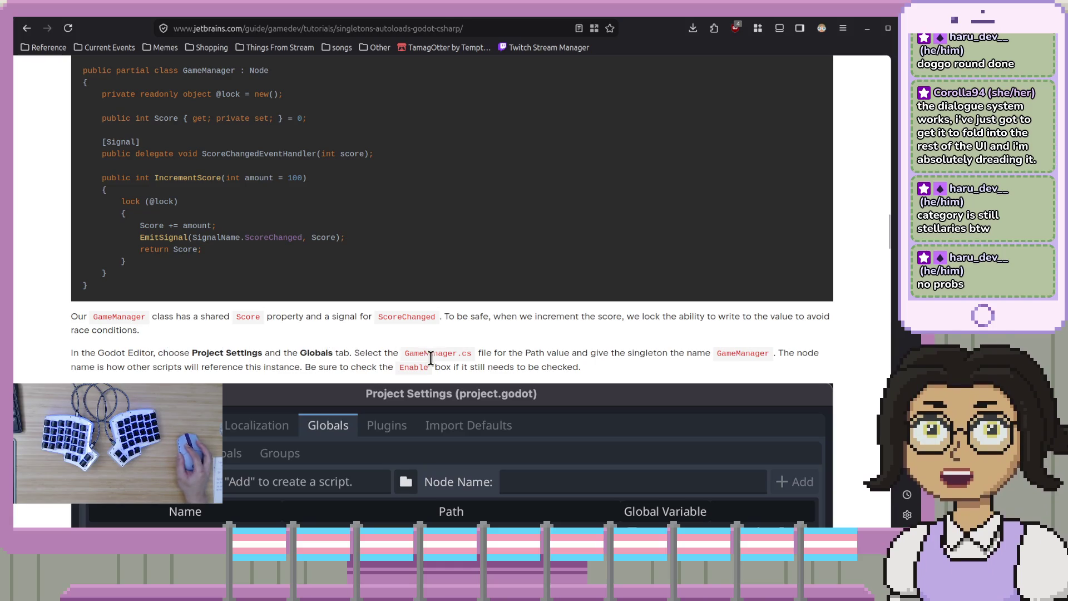
pyautogui.scroll(-6, 590, 377)
pyautogui.scroll(-3, 595, 384)
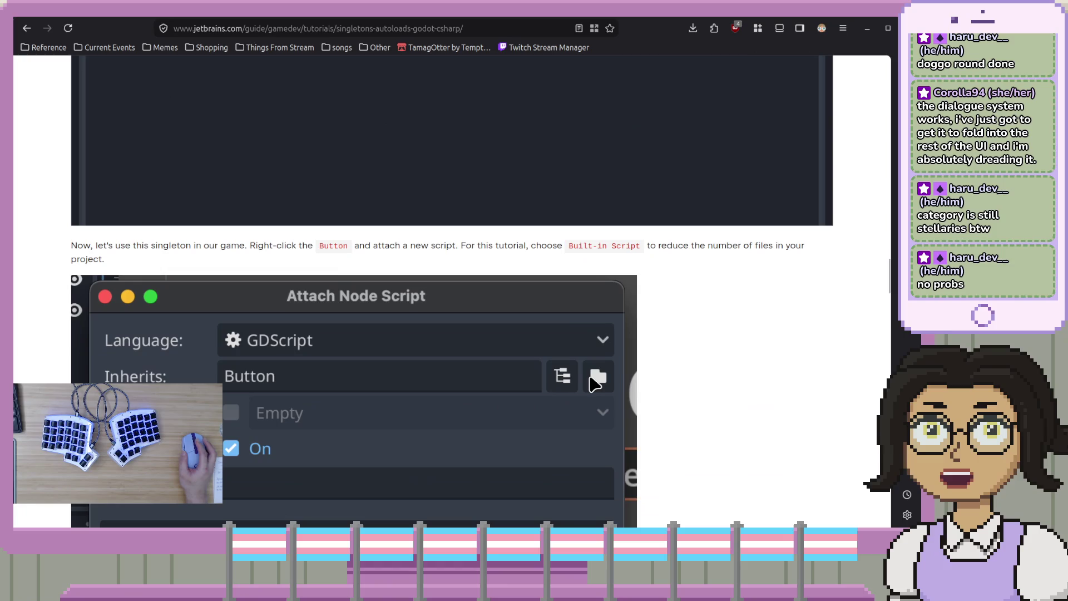
pyautogui.scroll(-13, 591, 380)
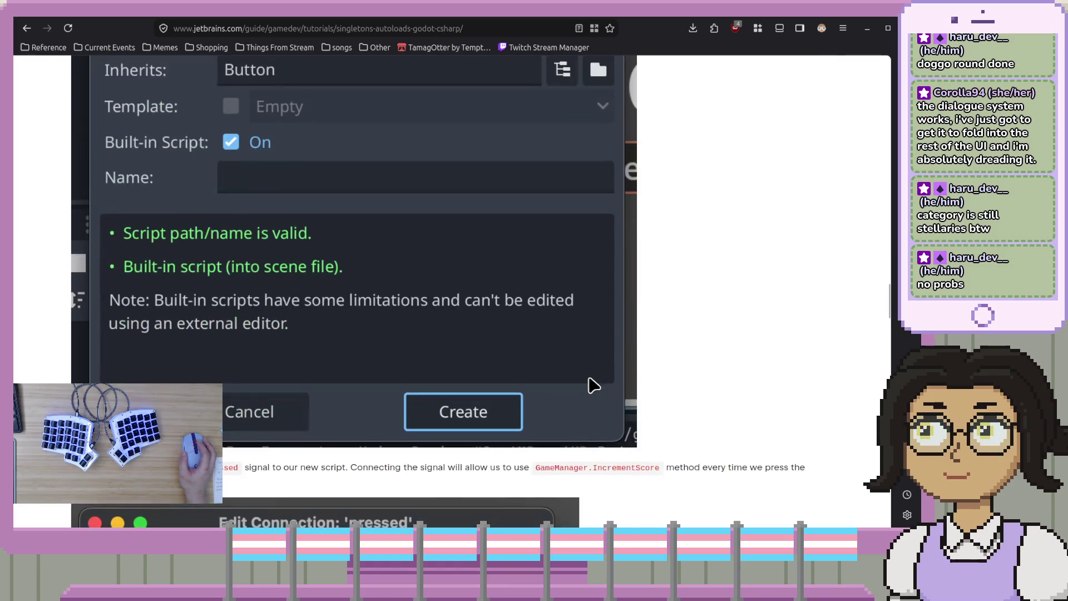
pyautogui.scroll(-9, 593, 384)
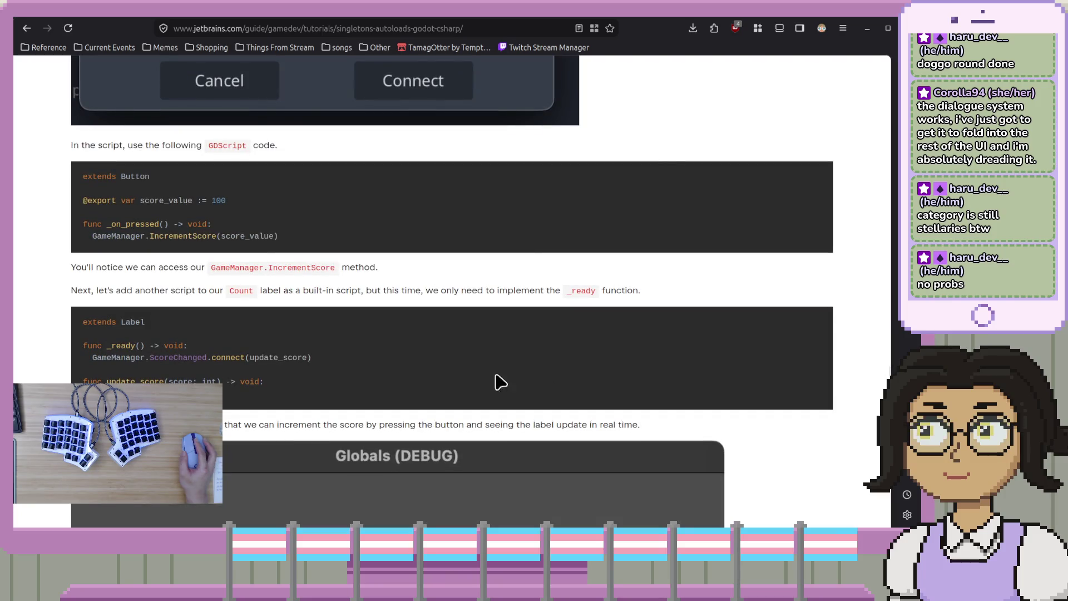
pyautogui.moveTo(82, 224); pyautogui.dragTo(280, 251)
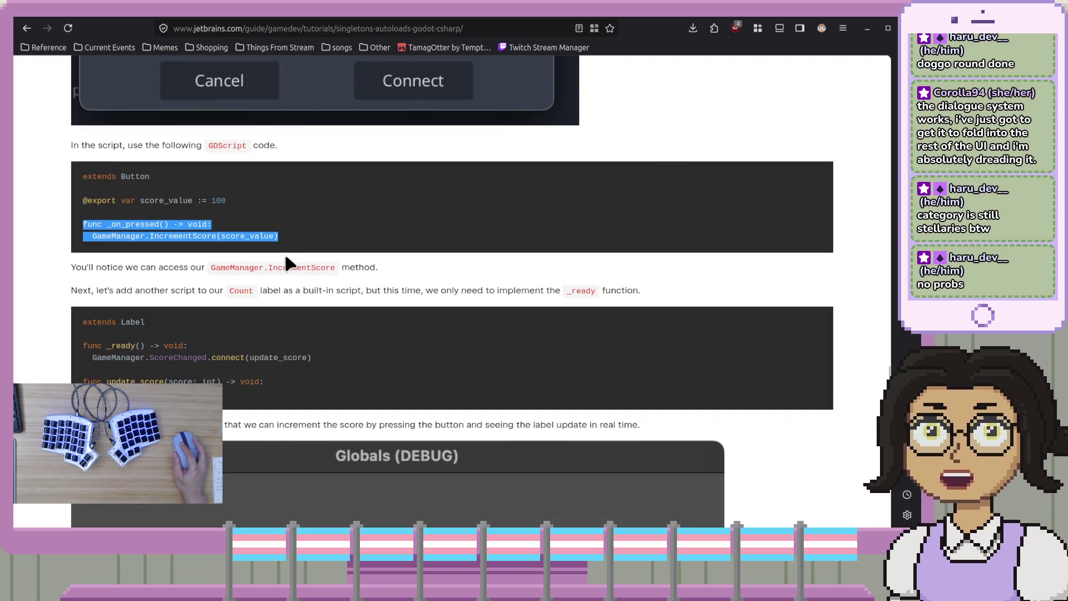
pyautogui.click(326, 275)
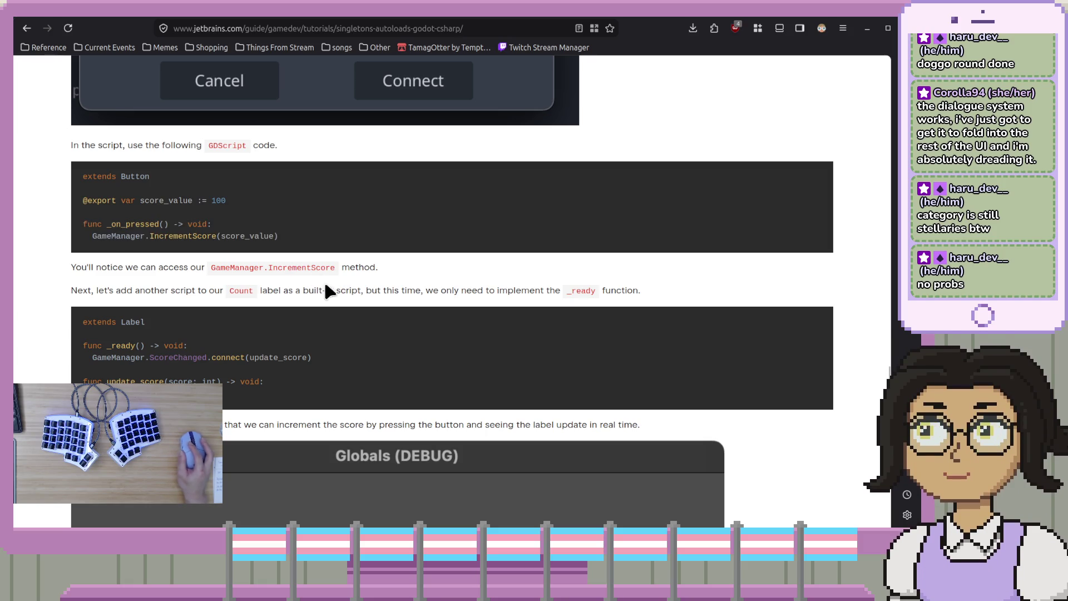
pyautogui.doubleClick(138, 236)
pyautogui.scroll(7, 341, 280)
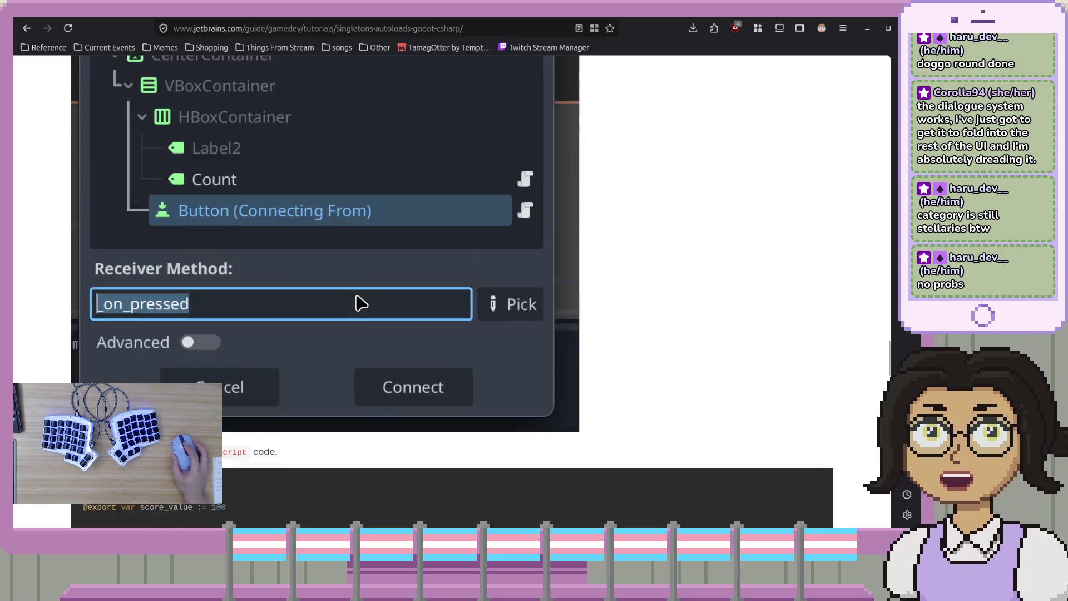
pyautogui.scroll(15, 366, 301)
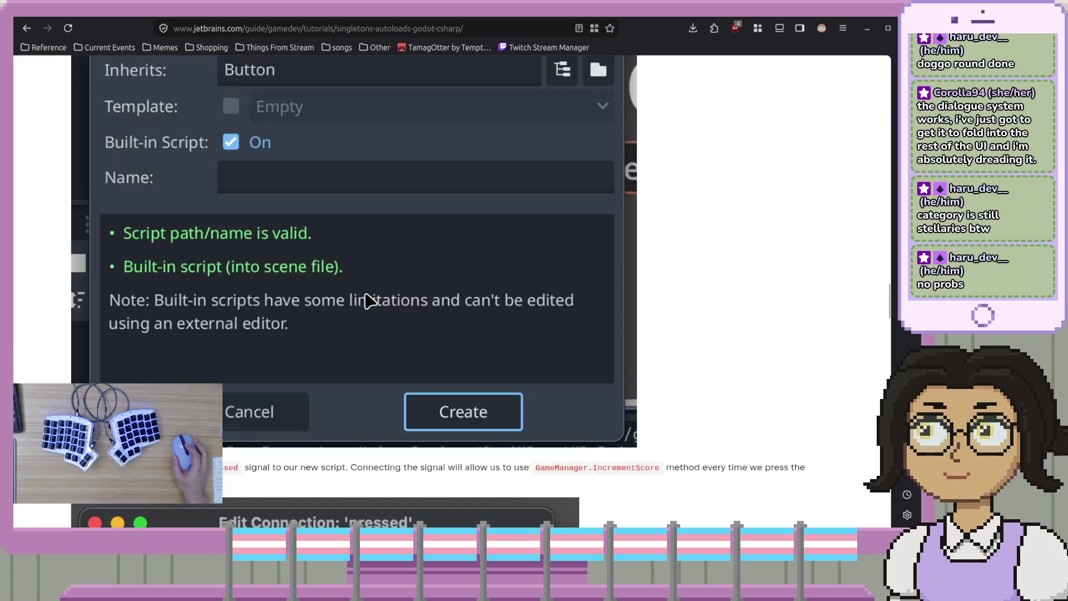
pyautogui.scroll(14, 366, 302)
pyautogui.scroll(-3, 366, 301)
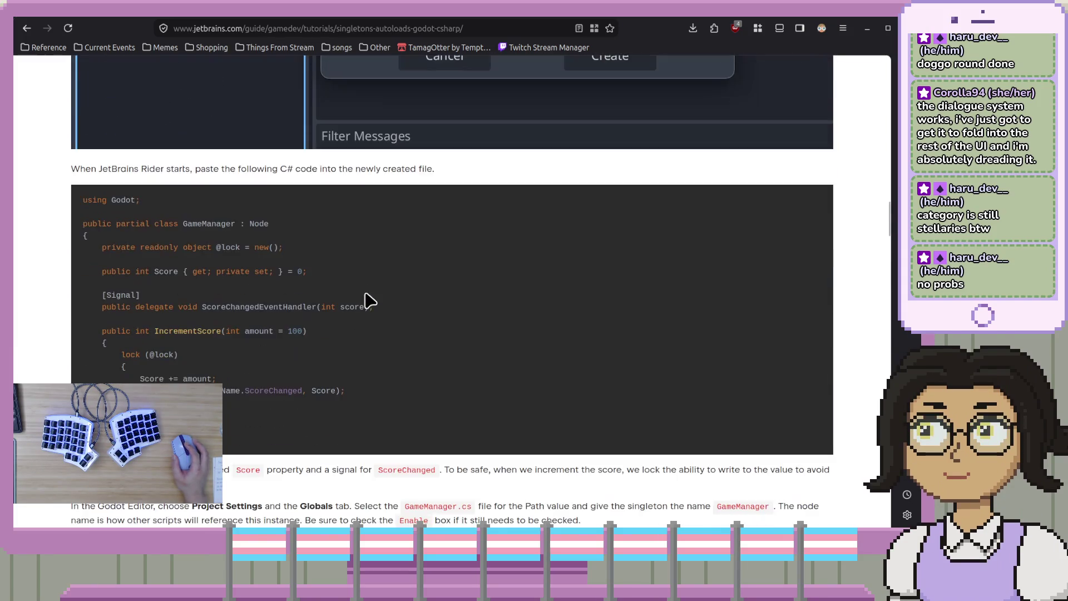
pyautogui.doubleClick(157, 330)
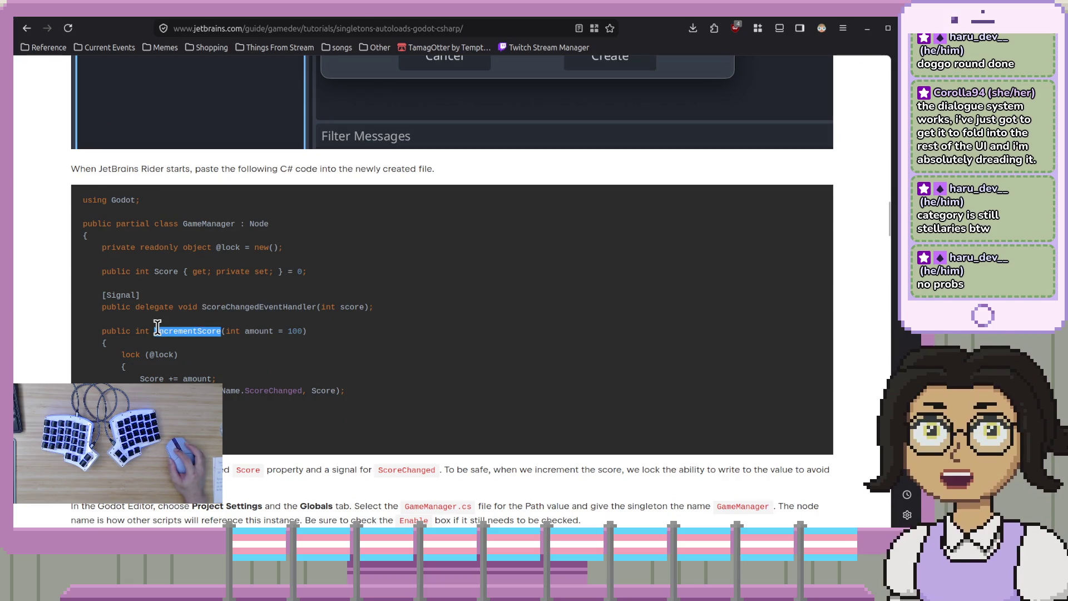
pyautogui.click(331, 343)
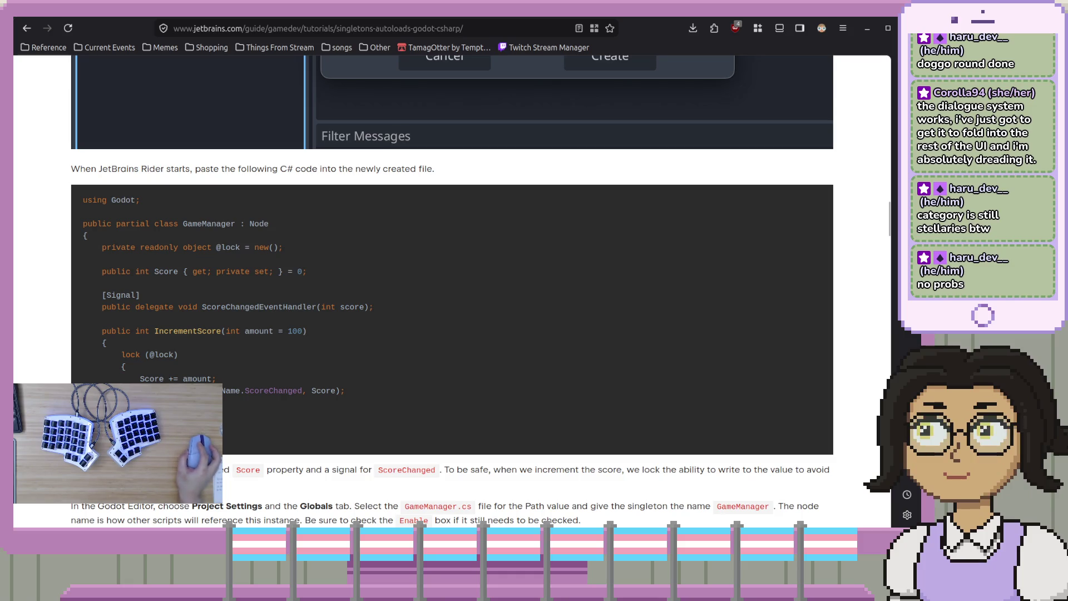
# - Delete the [GlobalClass] line from DimensionalState.cs, save, and list Instance's 18 references
pyautogui.hotkey('alt', 'Tab')
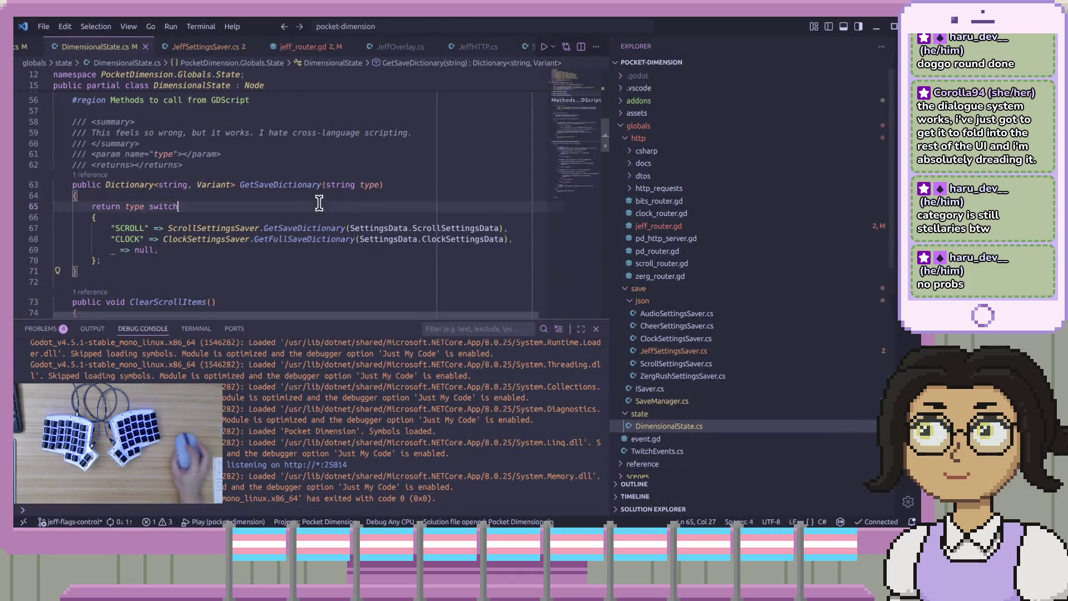
pyautogui.scroll(10, 225, 212)
pyautogui.click(289, 157)
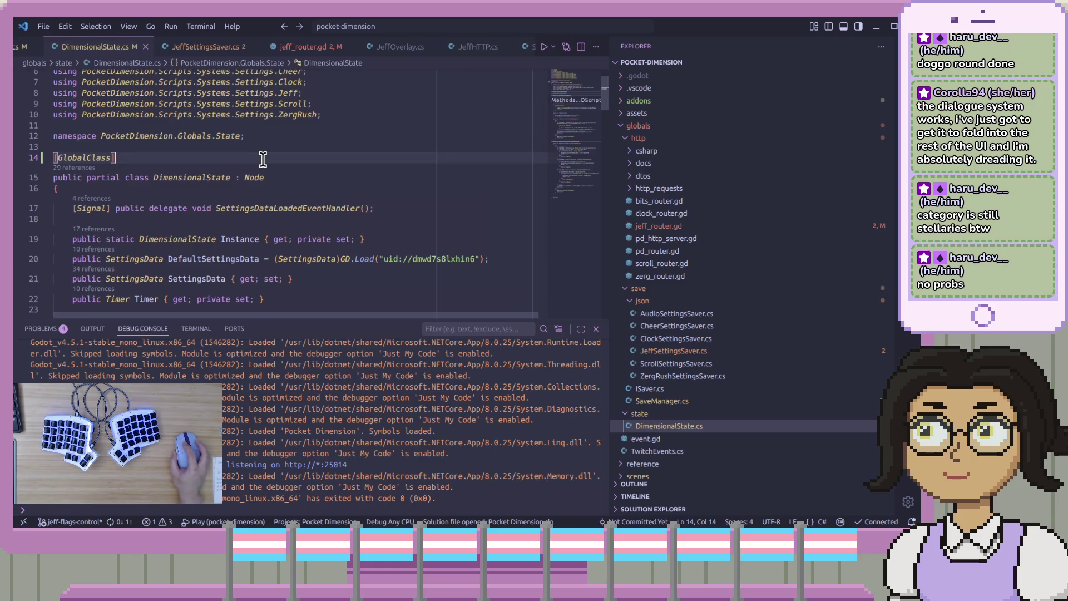
pyautogui.moveTo(288, 154); pyautogui.dragTo(290, 147)
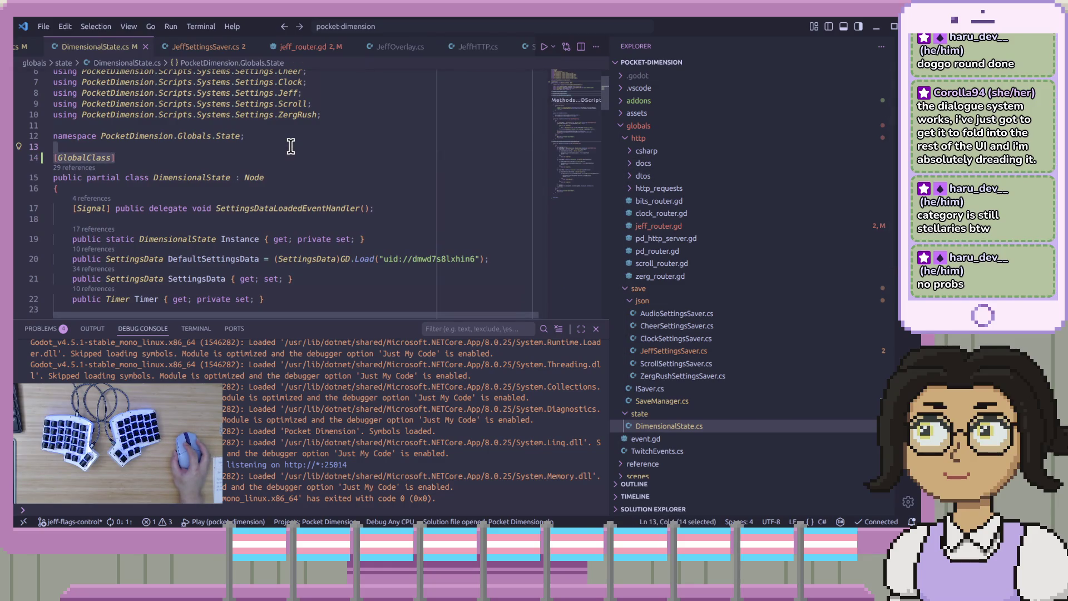
pyautogui.press('BackSpace')
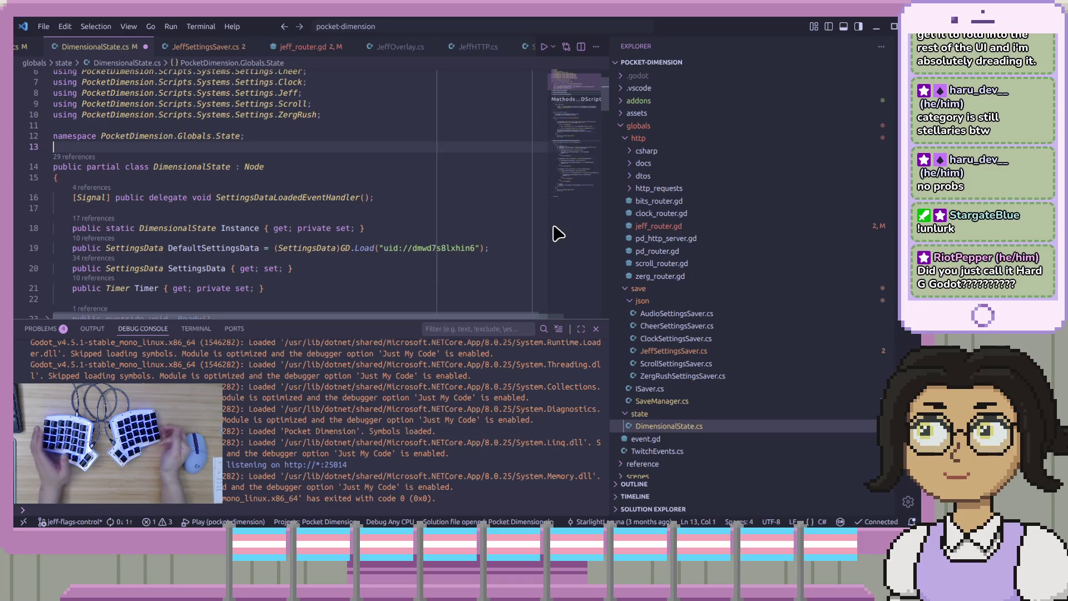
pyautogui.press('Down')
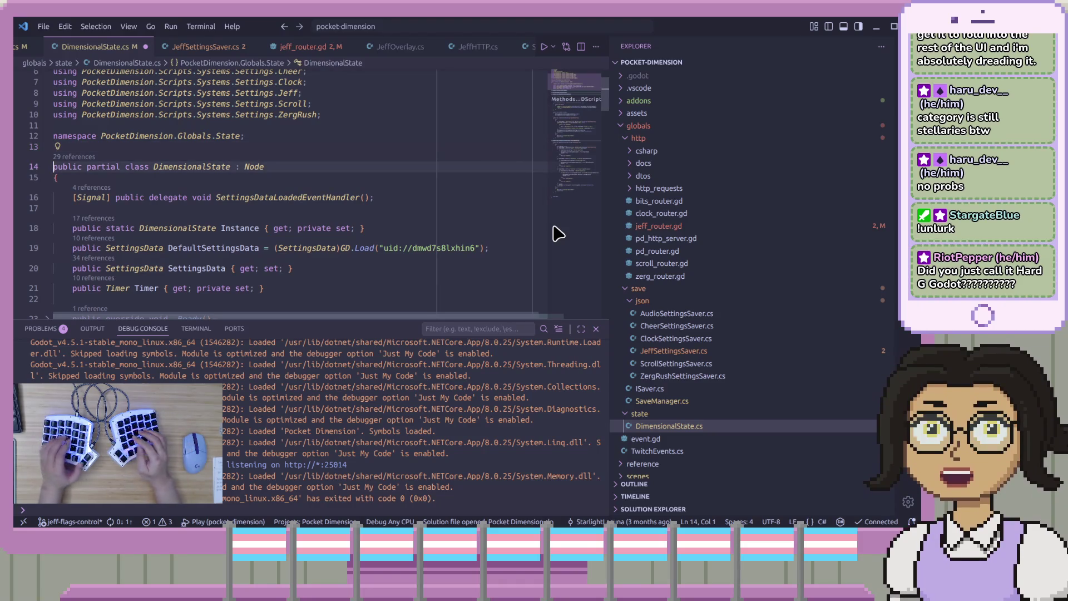
pyautogui.hotkey('ctrl', 's')
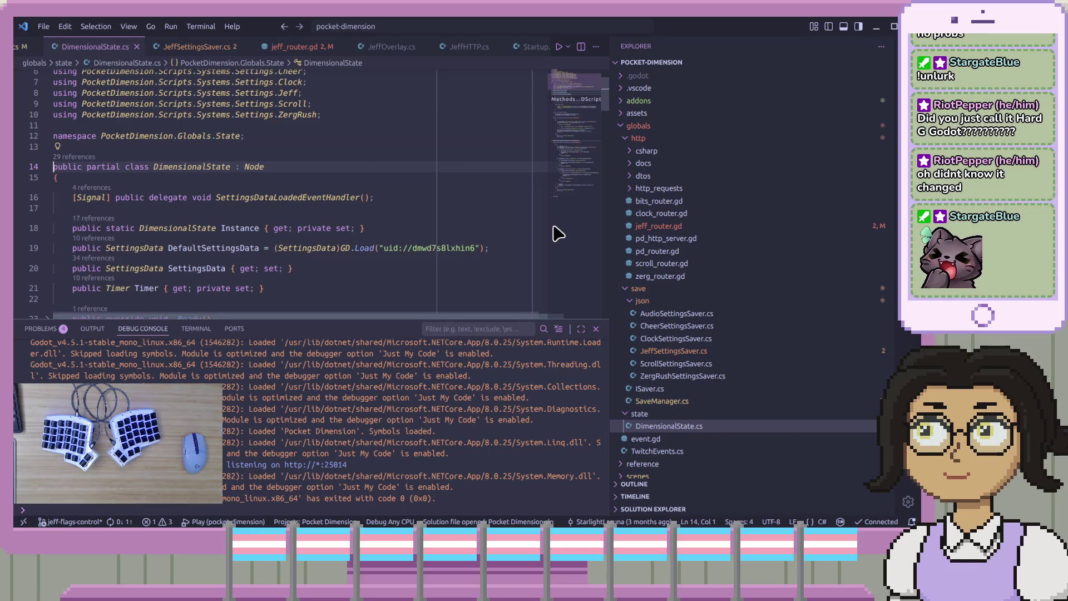
pyautogui.click(100, 219)
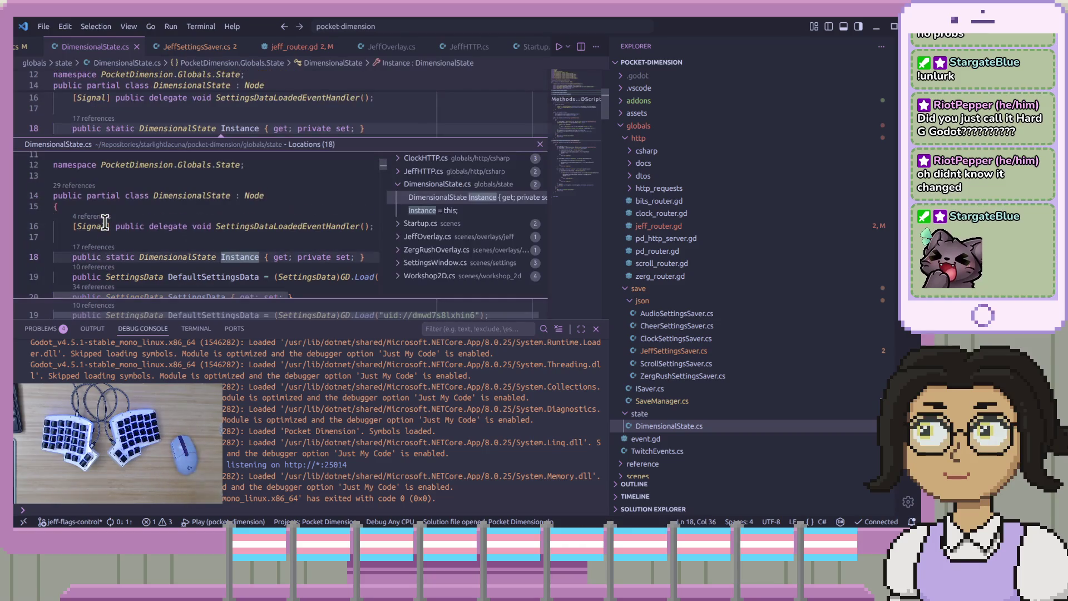
# - Inspect the Instance references preview, checking where Instance is assigned in _Ready, then close it
pyautogui.moveTo(254, 189)
pyautogui.scroll(-2, 334, 268)
pyautogui.scroll(-2, 329, 270)
pyautogui.click(315, 268)
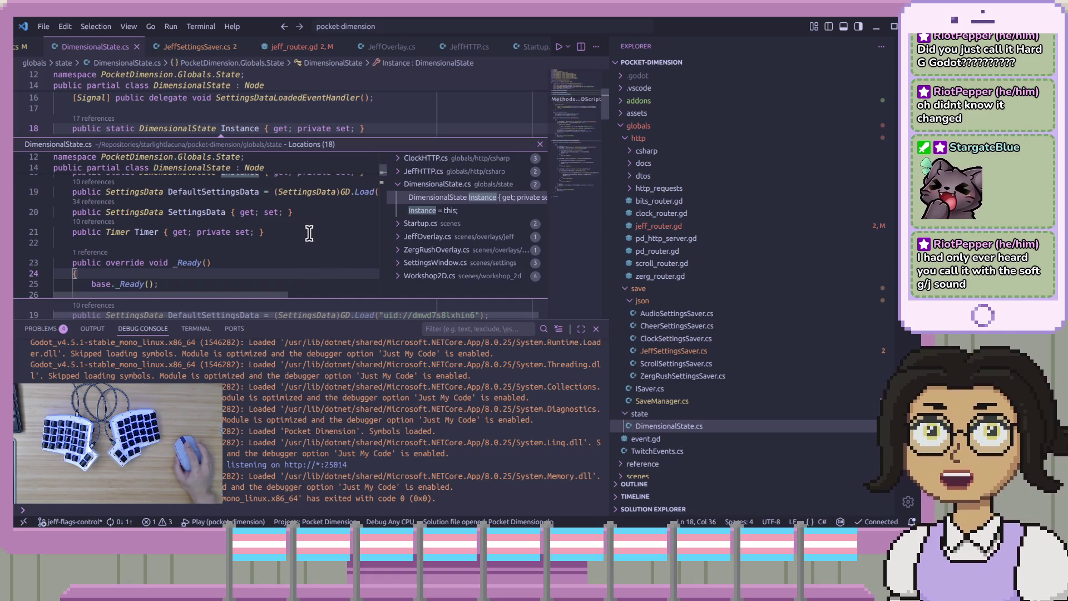
pyautogui.scroll(-3, 313, 234)
pyautogui.click(289, 233)
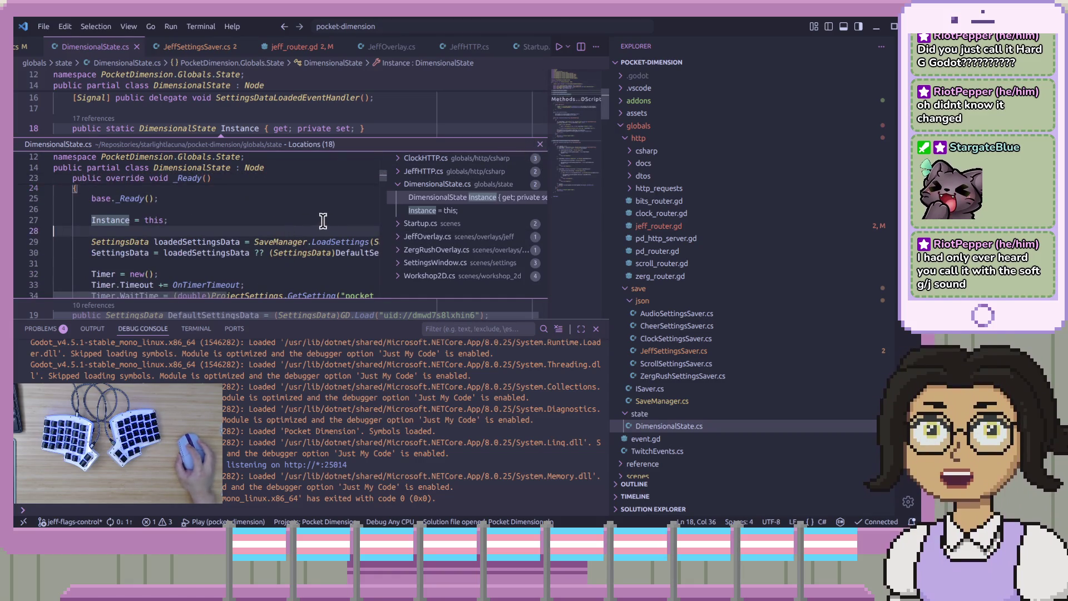
pyautogui.click(539, 144)
# - Look over the Instance and Timer property lines in DimensionalState.cs, then return to Firefox
pyautogui.click(388, 200)
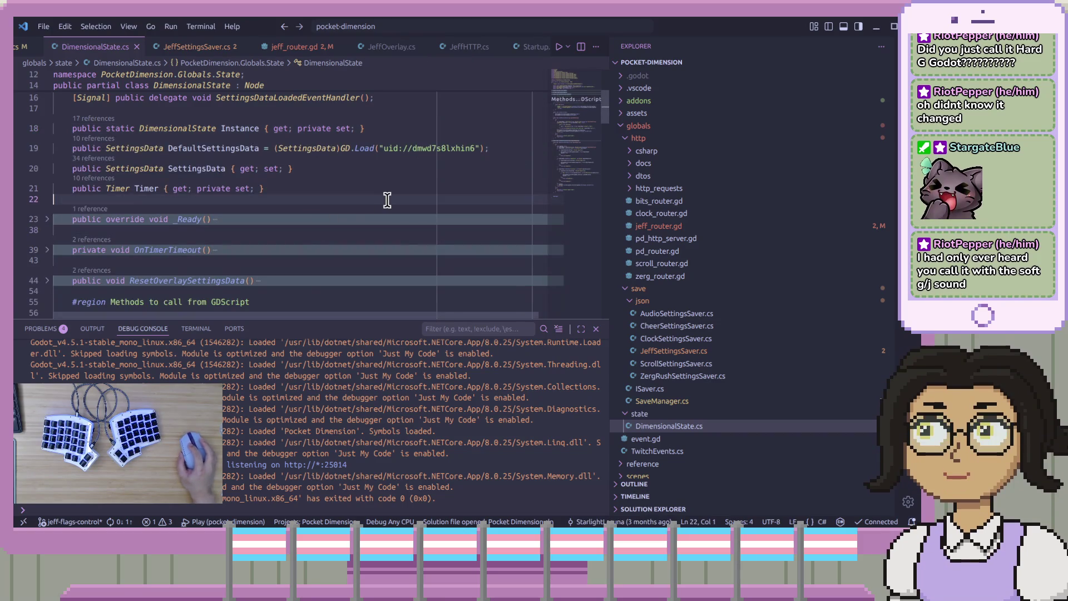
pyautogui.click(373, 185)
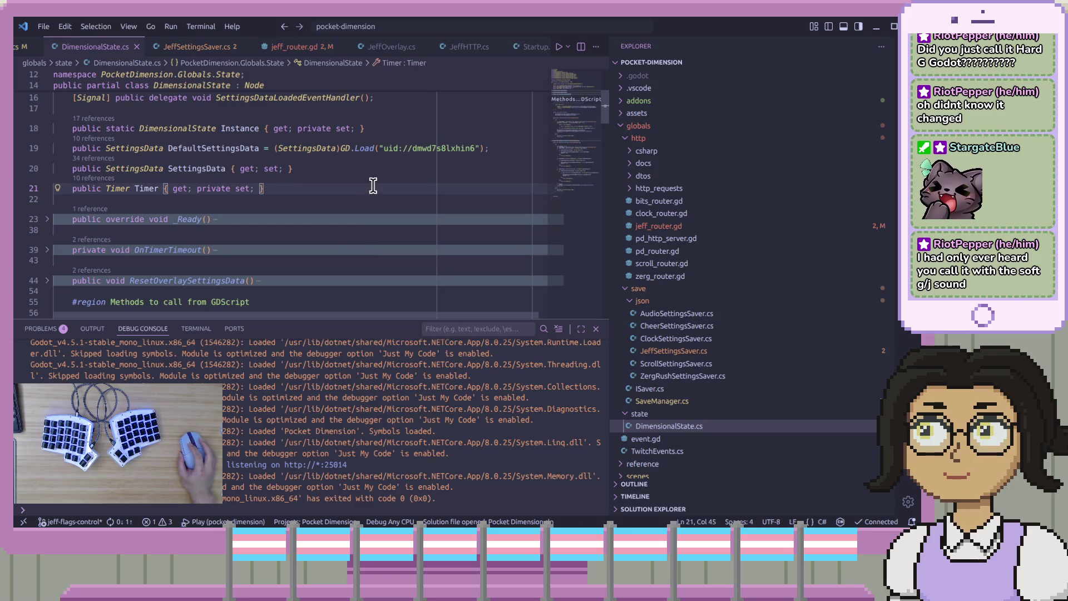
pyautogui.click(396, 196)
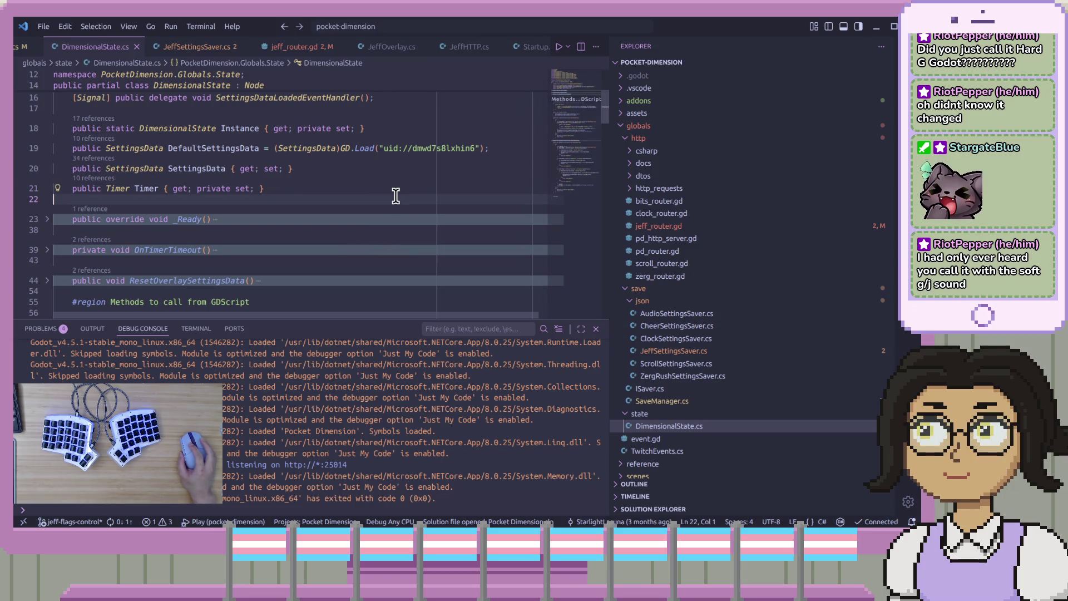
pyautogui.scroll(2, 398, 196)
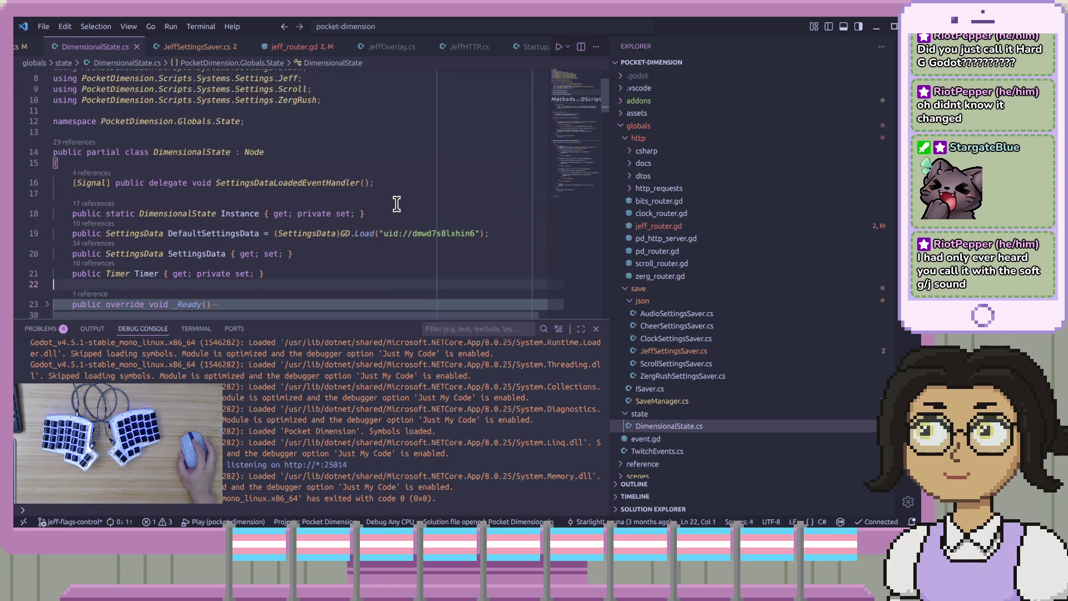
pyautogui.press('Up')
pyautogui.press('Up')
pyautogui.press('Up')
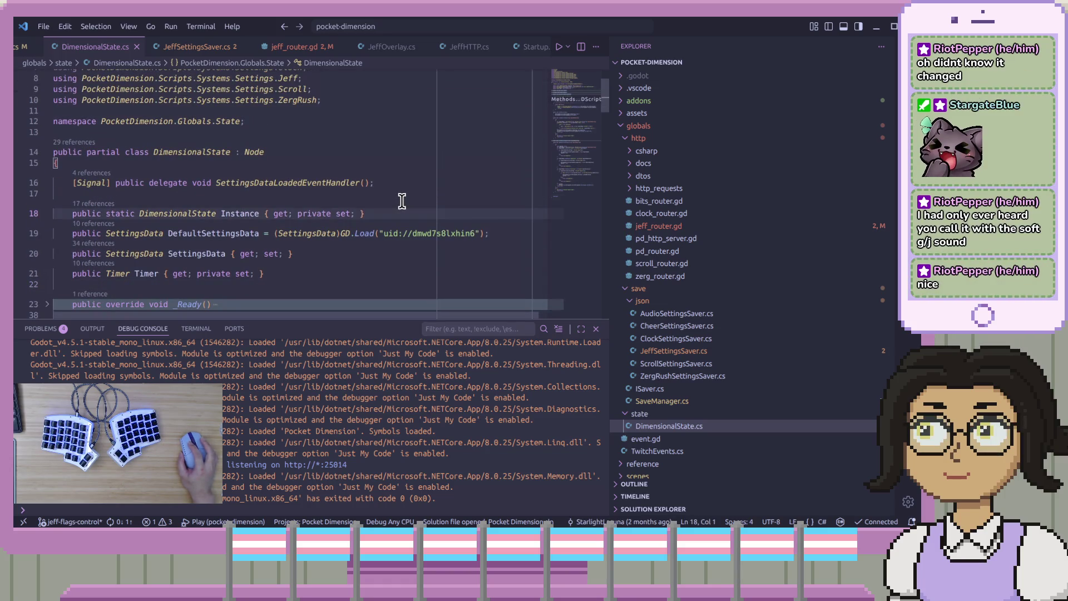
pyautogui.moveTo(587, 95)
pyautogui.mouseDown()
pyautogui.moveTo(578, 108)
pyautogui.moveTo(594, 96)
pyautogui.mouseUp()
pyautogui.click(340, 212)
pyautogui.click(183, 137)
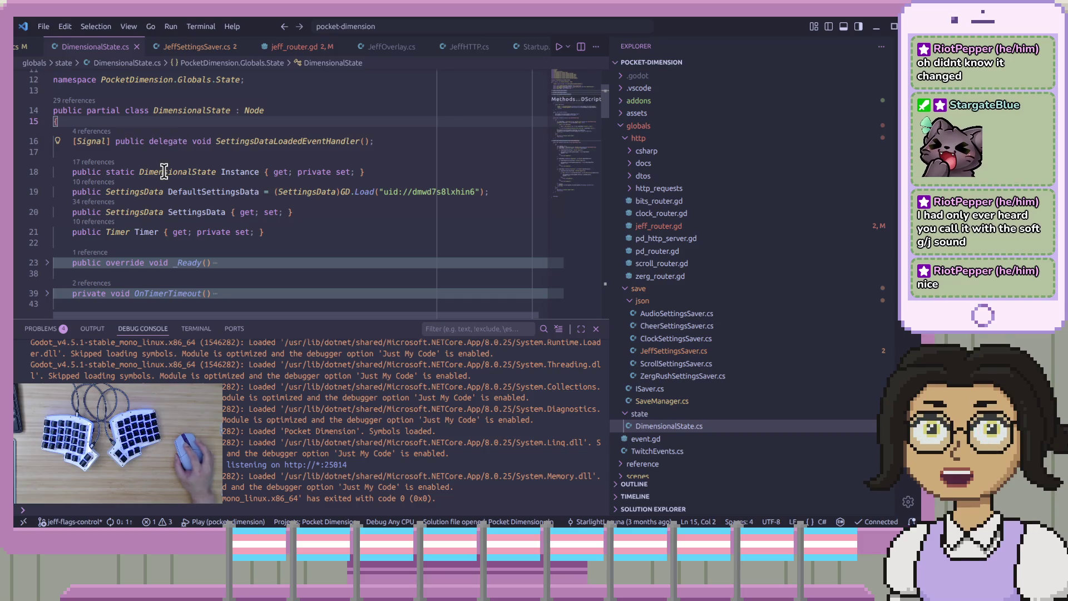
pyautogui.click(306, 230)
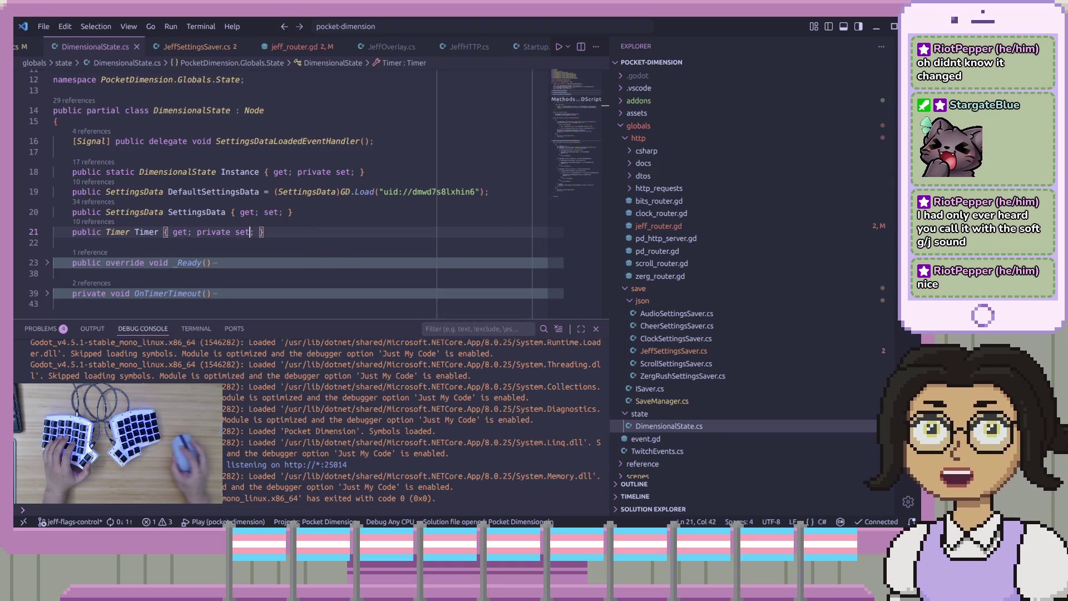
pyautogui.hotkey('alt', 'Tab')
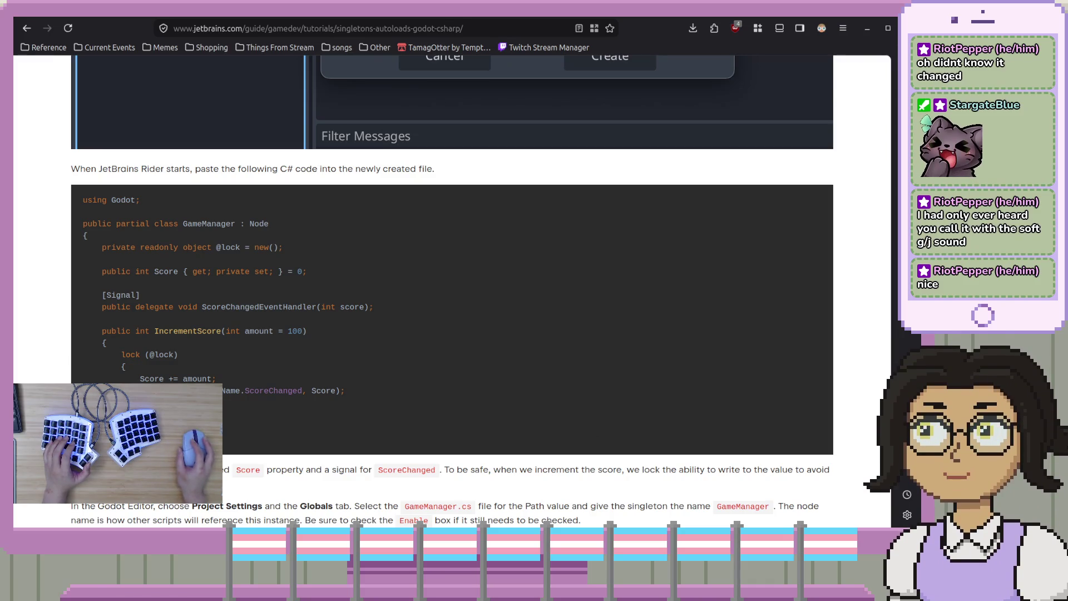
# - Reload the externally changed project from disk, comment out line 18, and run the project
pyautogui.hotkey('alt', 'Tab')
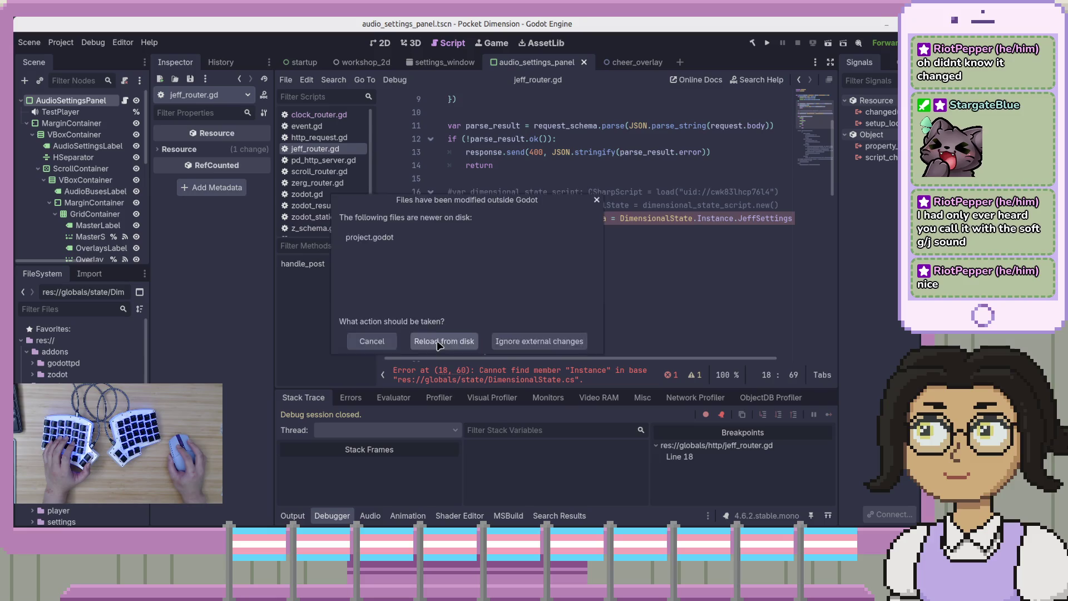
pyautogui.click(444, 341)
pyautogui.click(678, 221)
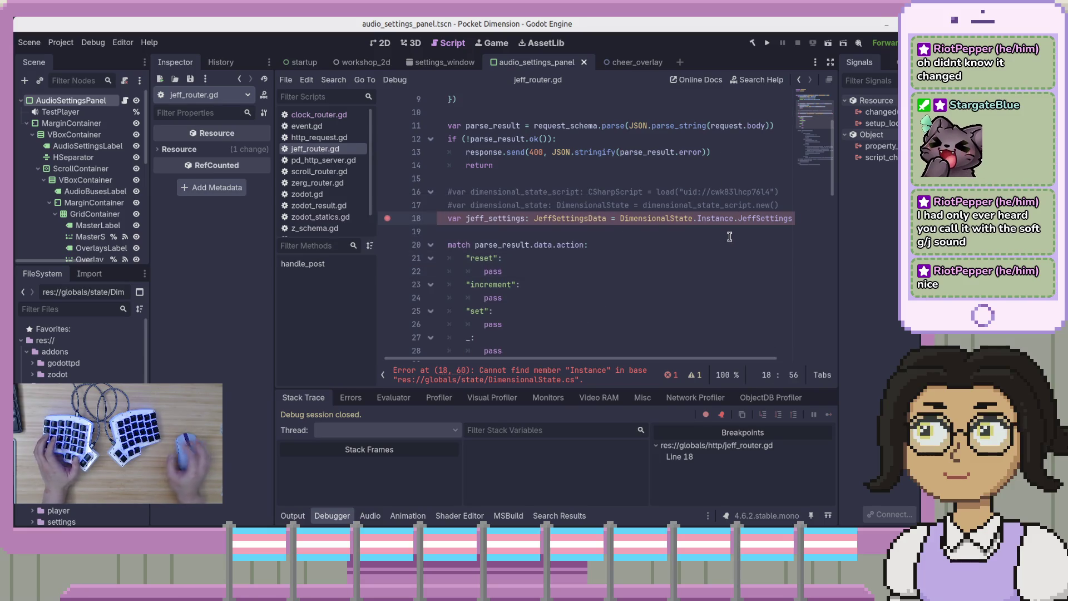
pyautogui.hotkey('ctrl', 'k')
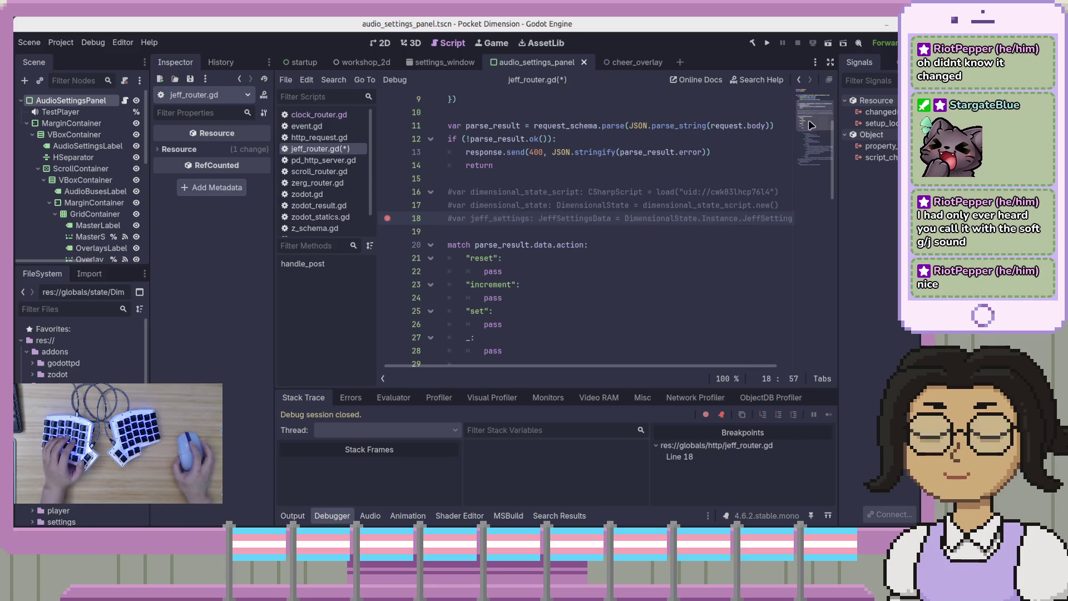
pyautogui.click(765, 45)
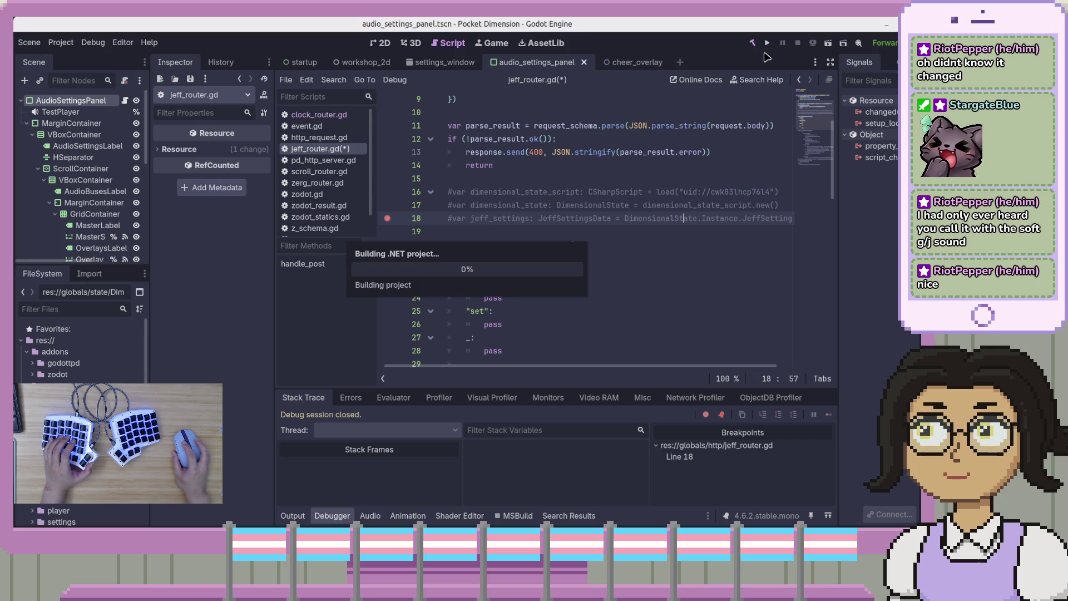
# - Restore line 18 to read DimensionalState.JeffSettingsData, save jeff_router.gd, and run with the debugger
pyautogui.click(706, 246)
pyautogui.click(699, 219)
pyautogui.hotkey('ctrl', 'k')
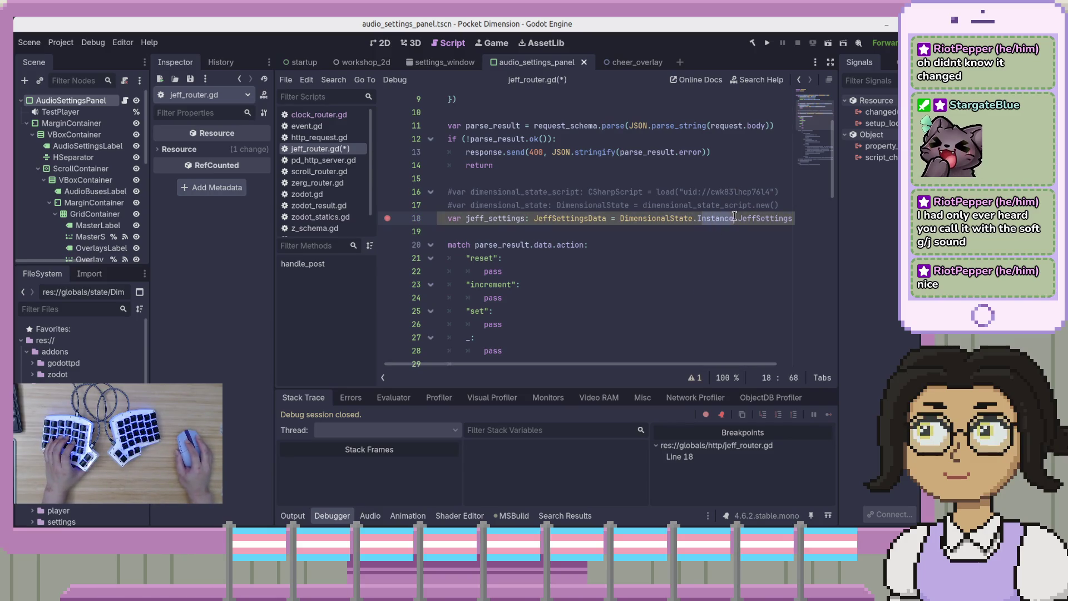
pyautogui.hotkey('ctrl', 'z')
pyautogui.hotkey('ctrl', 's')
pyautogui.click(767, 44)
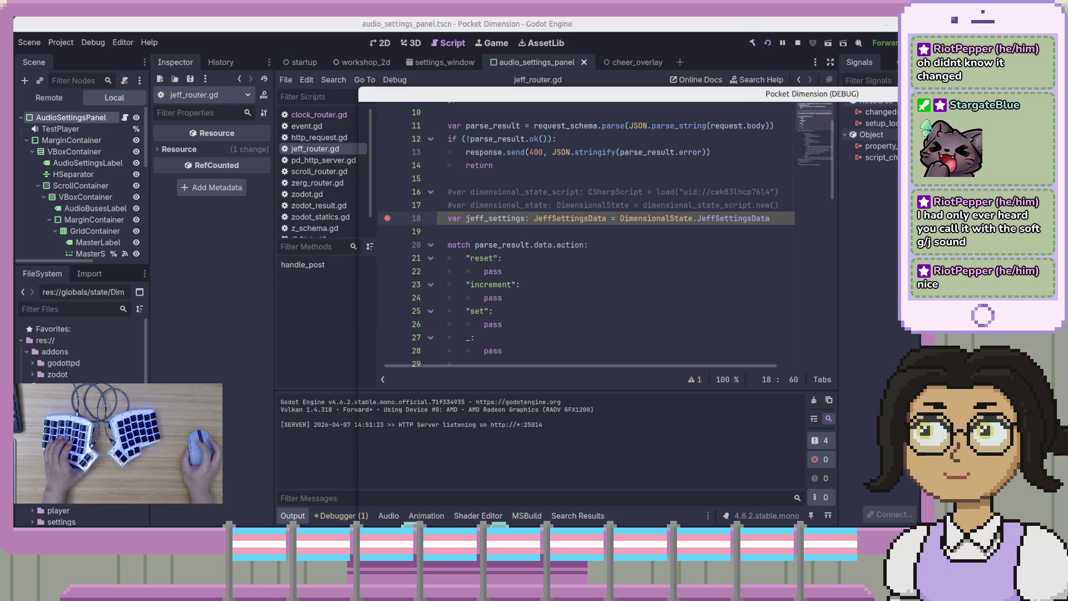
# - Hit the line 18 breakpoint with a test request, step to reveal the JeffSettingsData error, and stop
pyautogui.hotkey('alt', 'Tab')
pyautogui.click(735, 96)
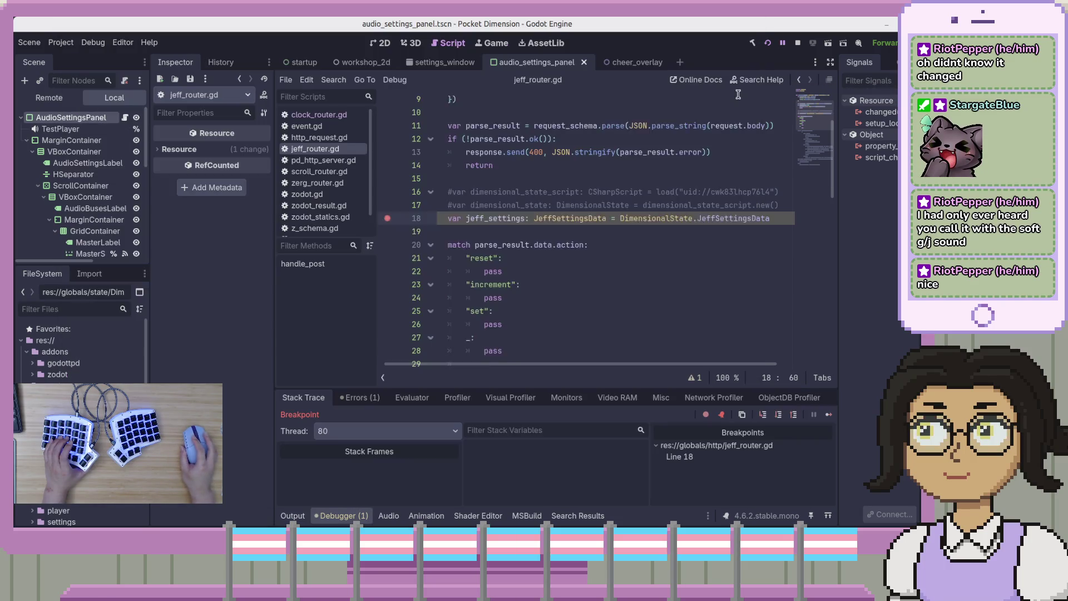
pyautogui.click(779, 417)
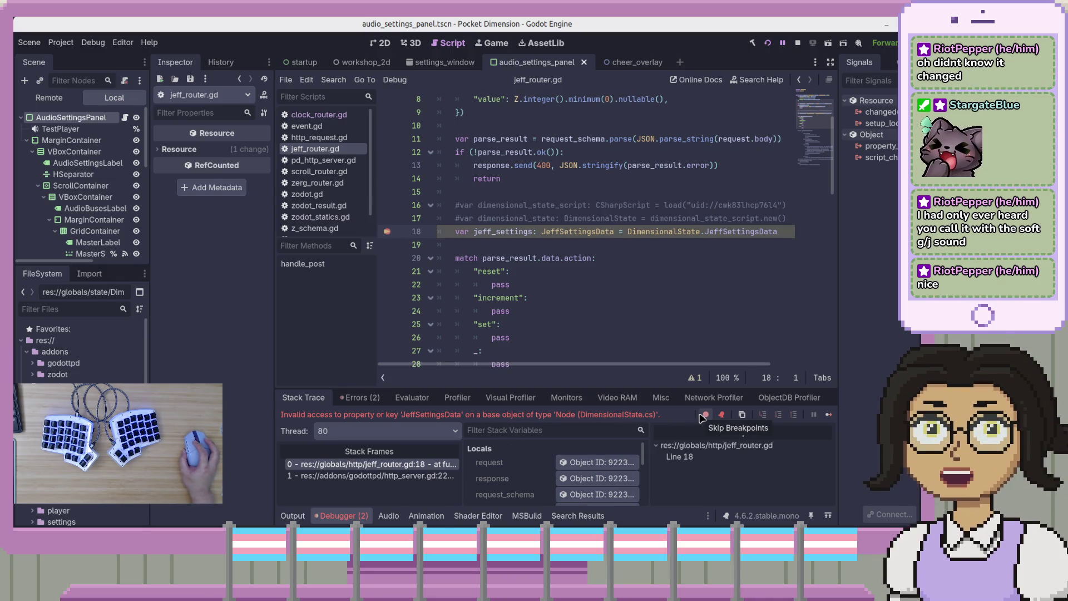
pyautogui.click(647, 238)
pyautogui.press('F8')
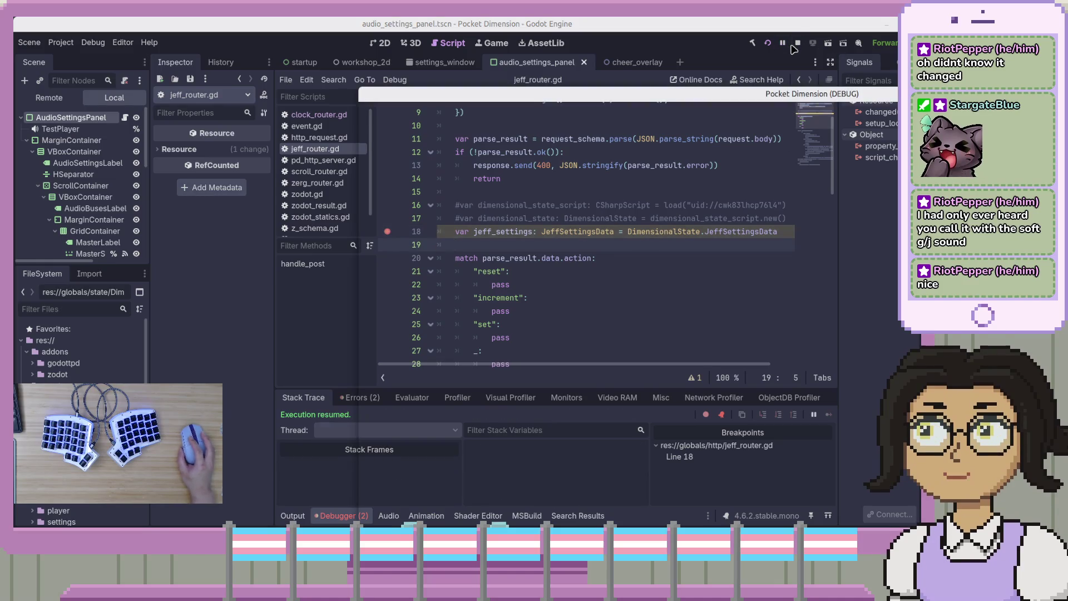
pyautogui.click(604, 258)
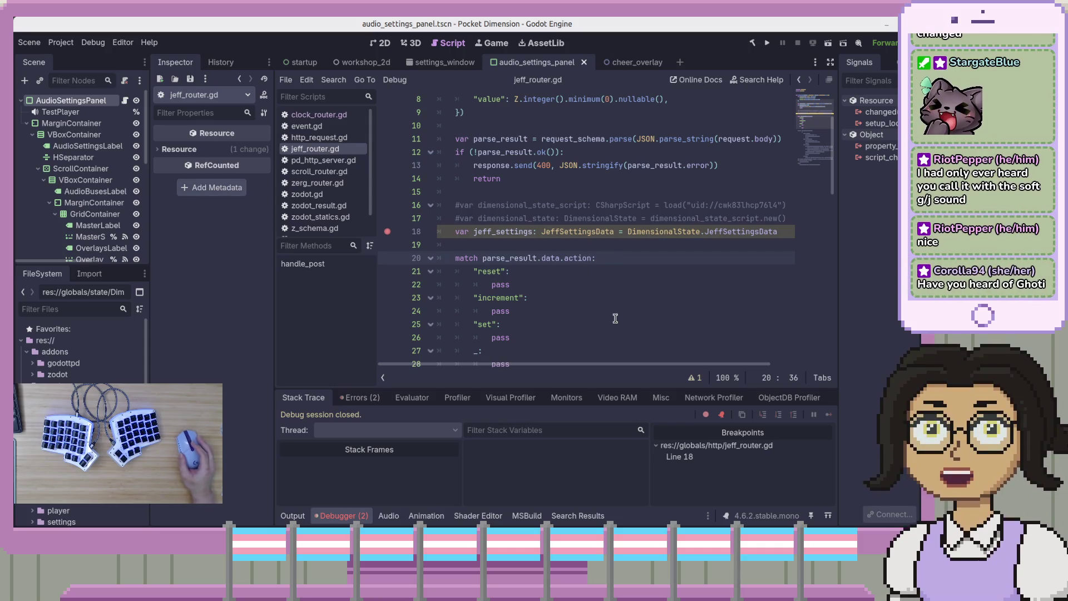
pyautogui.click(787, 217)
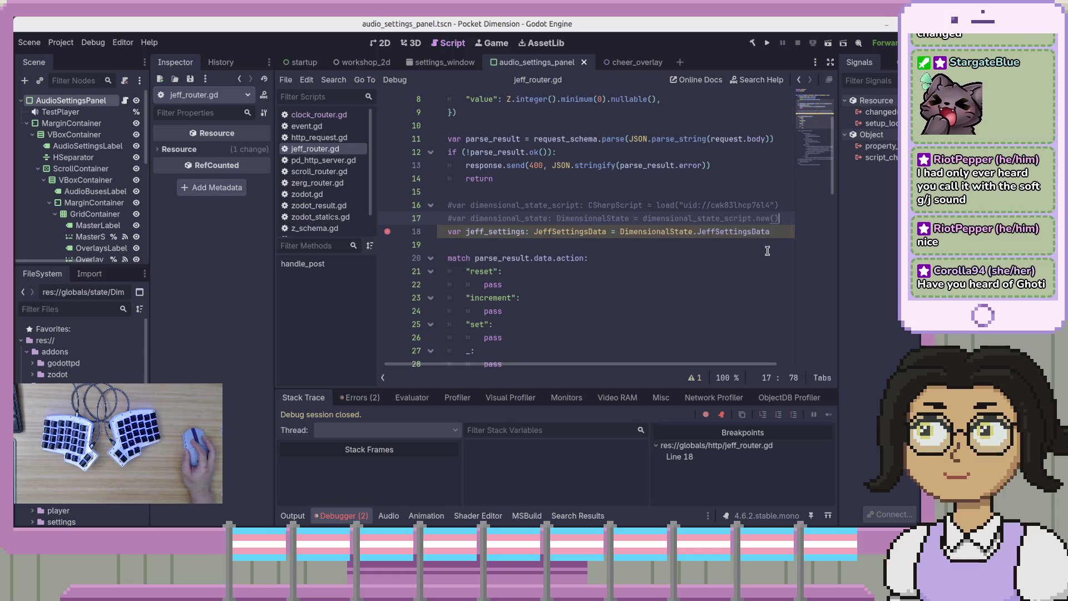
# - Insert a new line 18 starting with 'var' above jeff_settings, then bring up the Ghoti article
pyautogui.press('Return')
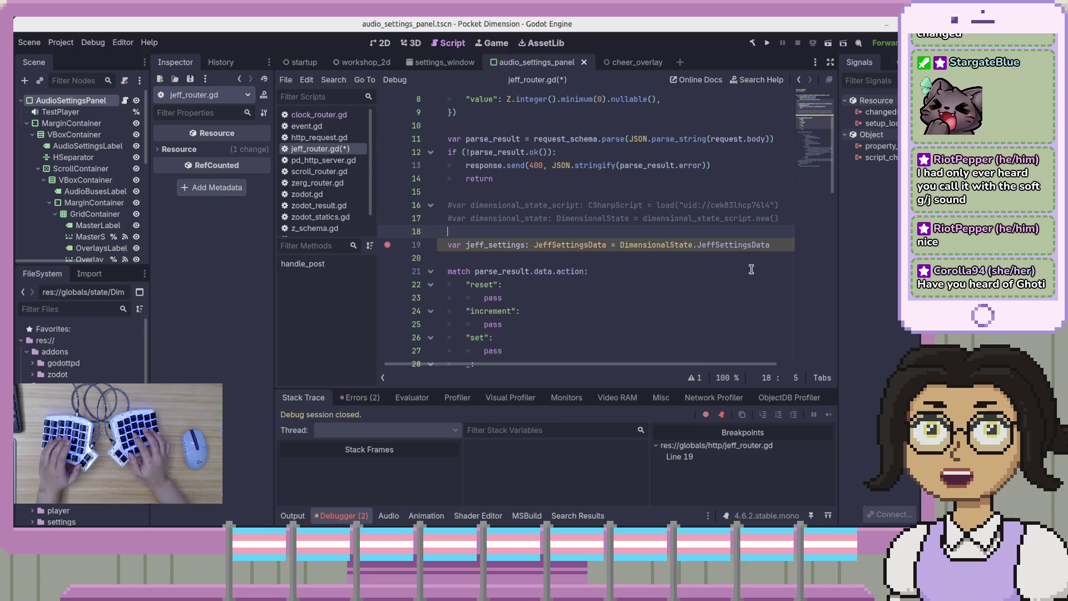
pyautogui.write('d')
pyautogui.press('BackSpace')
pyautogui.write('var')
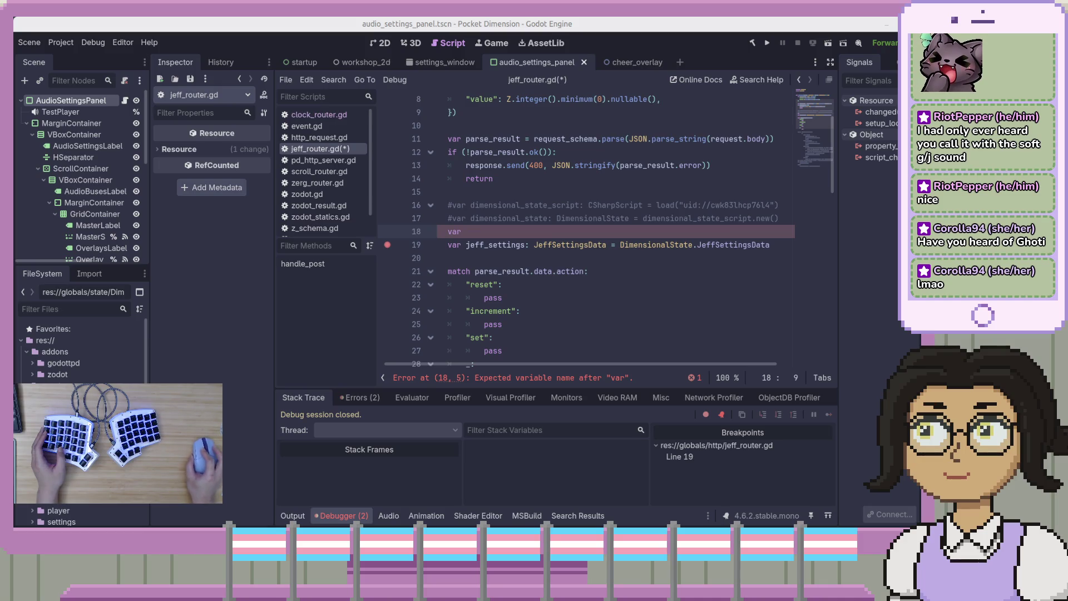
pyautogui.hotkey('alt', 'Tab')
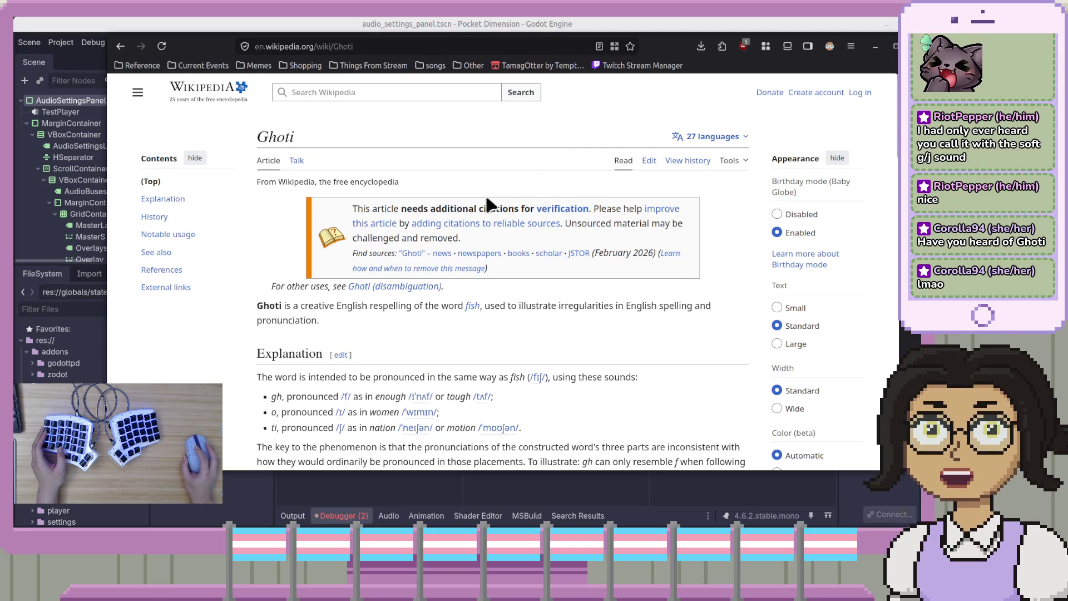
# - Highlight 'Ghoti' in the article's opening paragraph, scroll on, then switch back to jeff_router.gd
pyautogui.moveTo(254, 308); pyautogui.dragTo(284, 306)
pyautogui.click(297, 322)
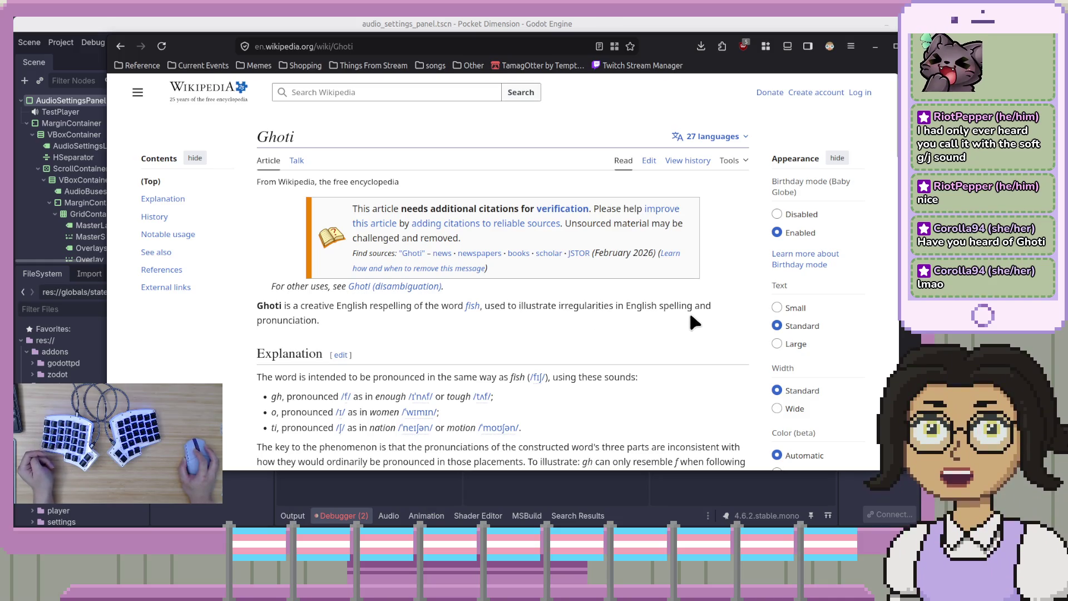
pyautogui.scroll(-4, 703, 343)
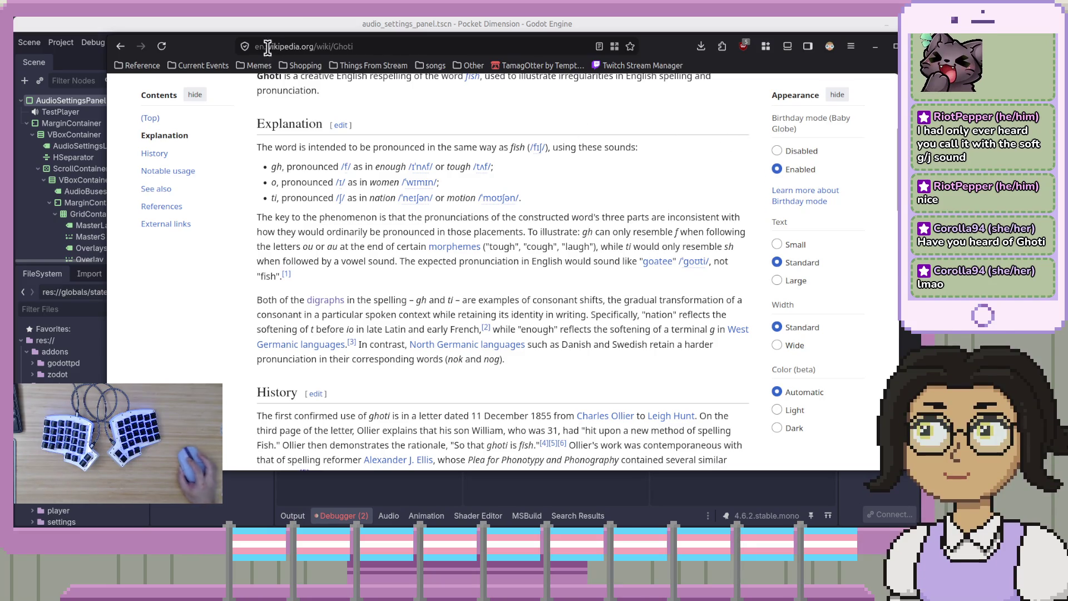
pyautogui.moveTo(241, 56); pyautogui.dragTo(299, 60)
pyautogui.hotkey('alt', 'Tab')
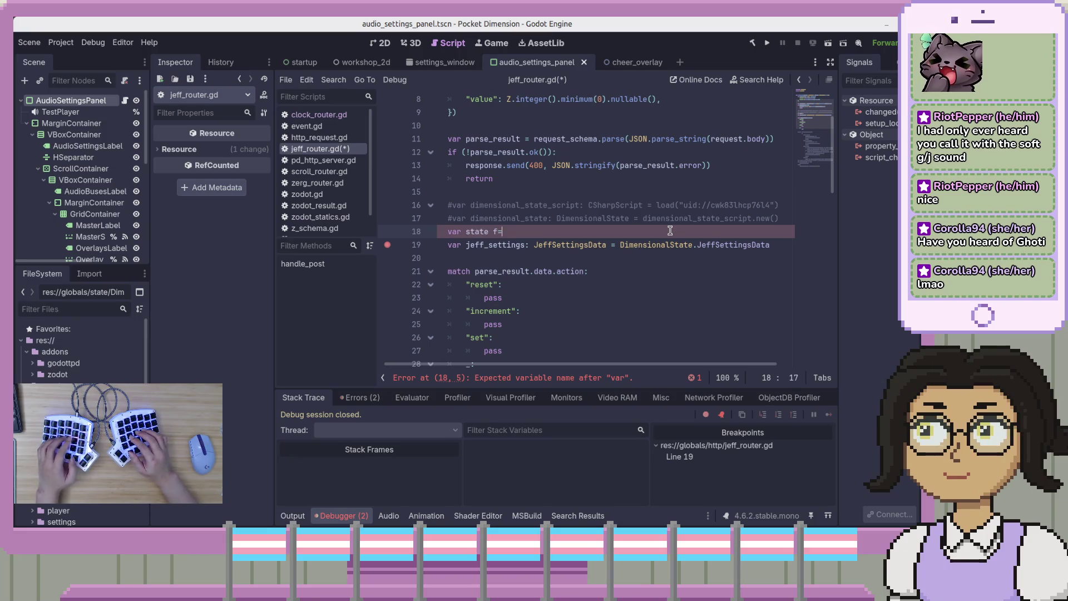
# - Complete line 18 as var state = DimensionalState using autocomplete, and save the script
pyautogui.press('BackSpace')
pyautogui.press('BackSpace')
pyautogui.press('BackSpace')
pyautogui.write('= Dimensin')
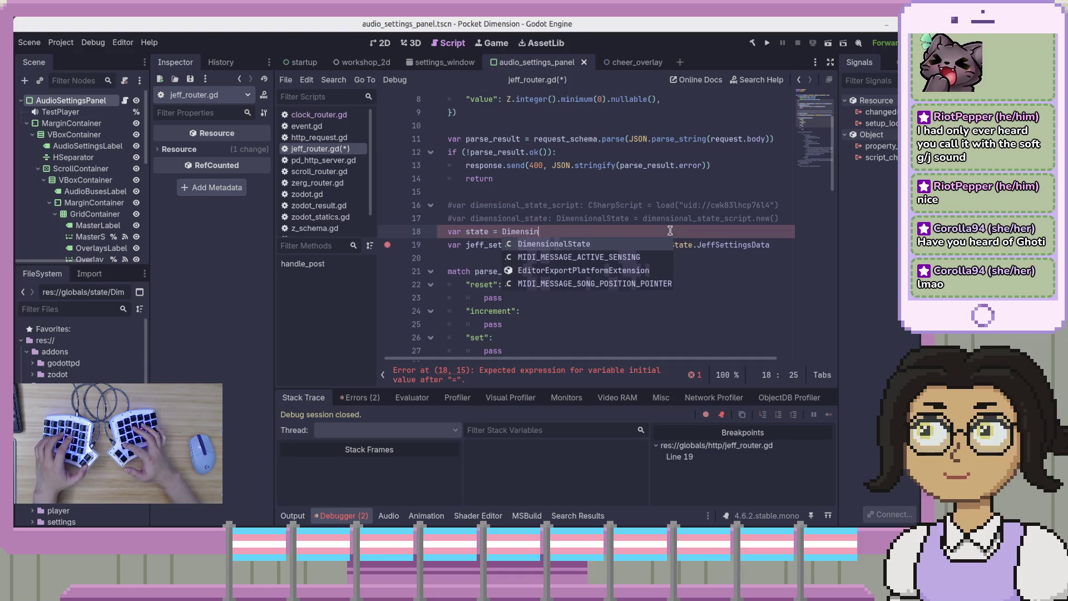
pyautogui.press('Return')
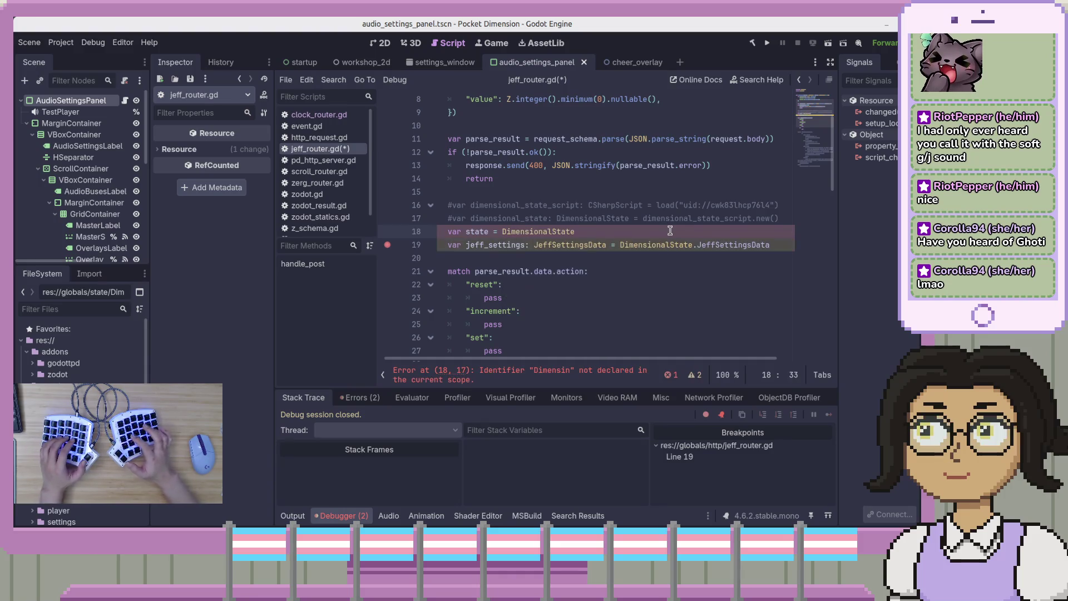
pyautogui.hotkey('ctrl', 's')
# - Make line 19 read state.JeffSettingsData, set a breakpoint on line 18, and run the project
pyautogui.doubleClick(659, 245)
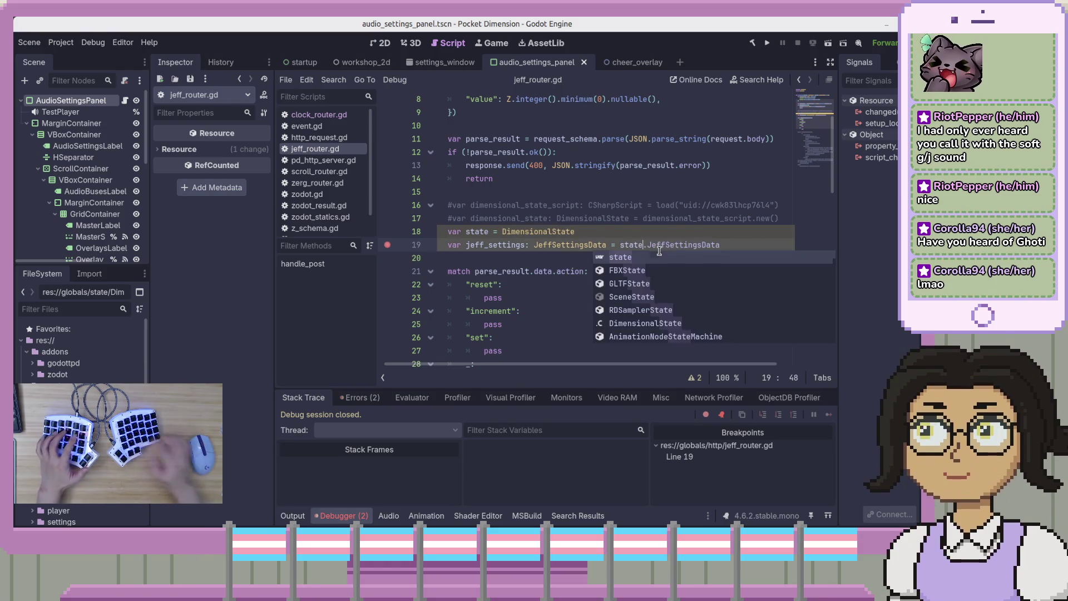
pyautogui.write('state')
pyautogui.press('Up')
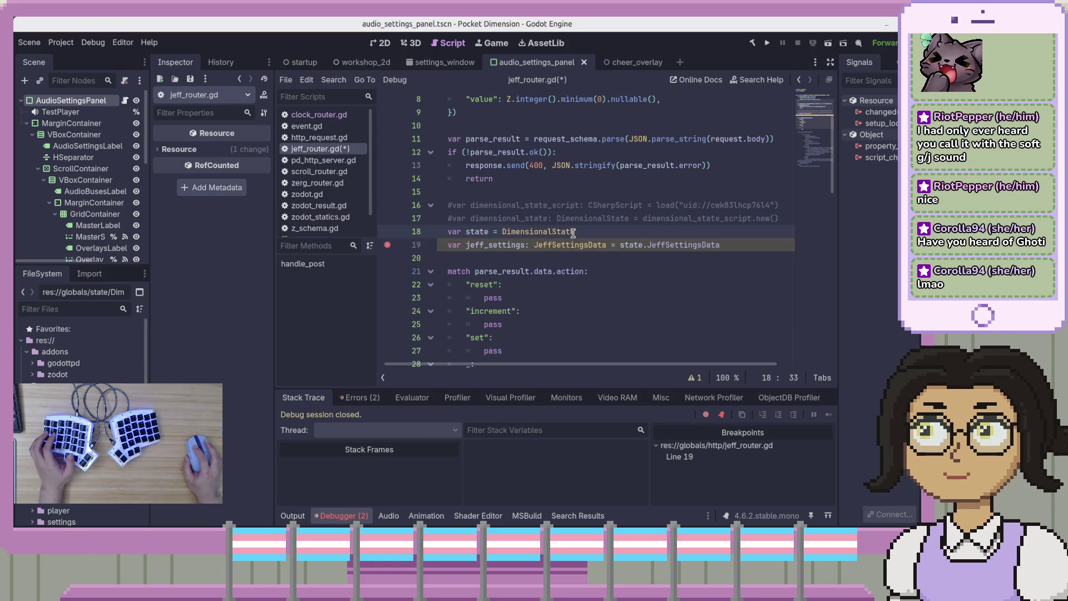
pyautogui.click(384, 232)
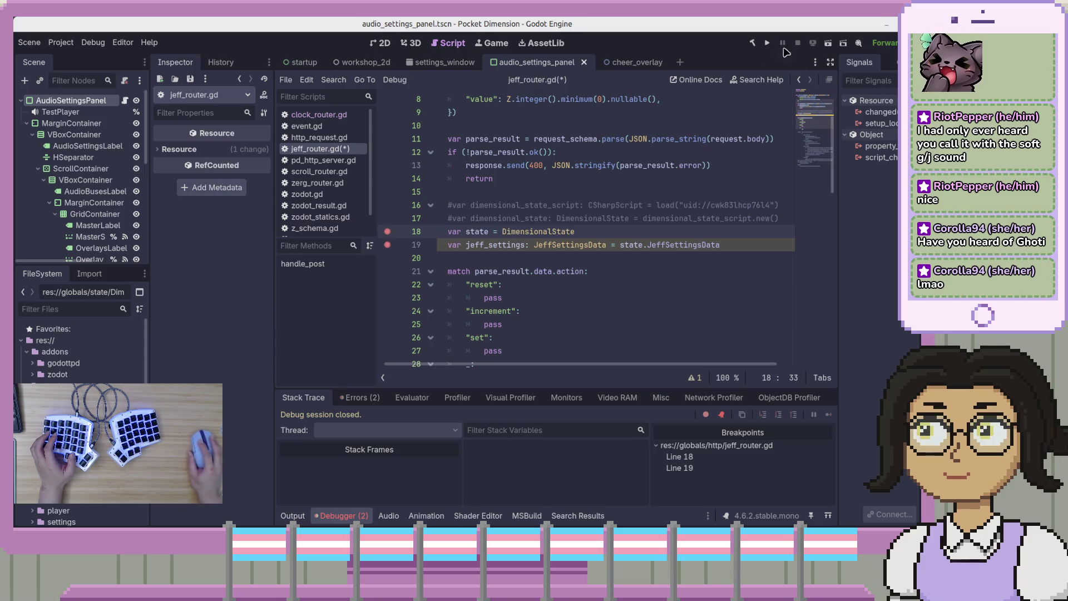
pyautogui.press('F5')
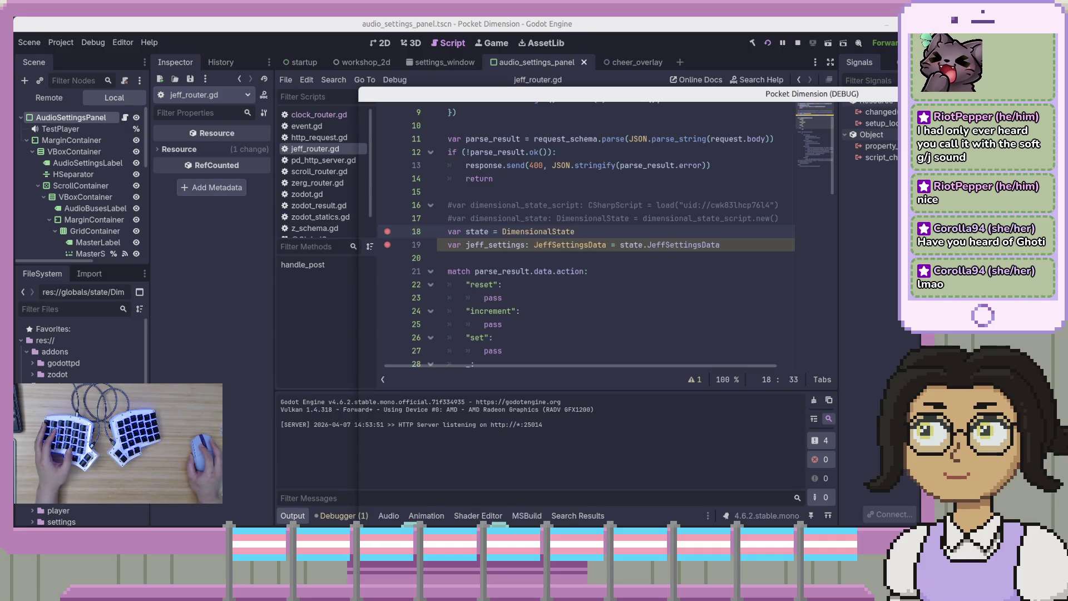
# - Send the Trigger Jeff request from Bruno and step from the breakpoint to line 19
pyautogui.hotkey('alt', 'Tab')
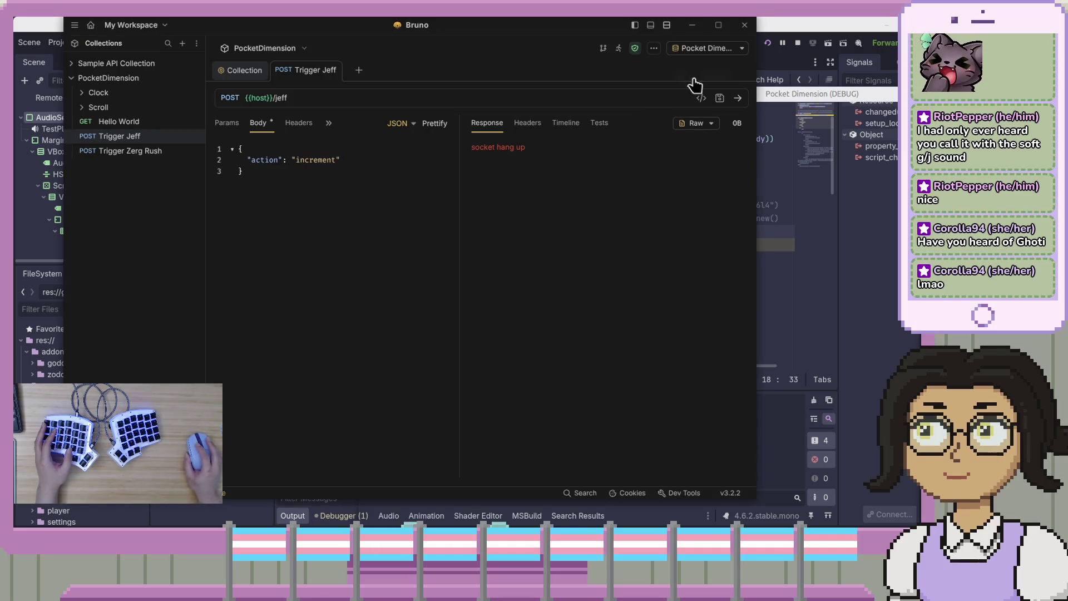
pyautogui.click(737, 98)
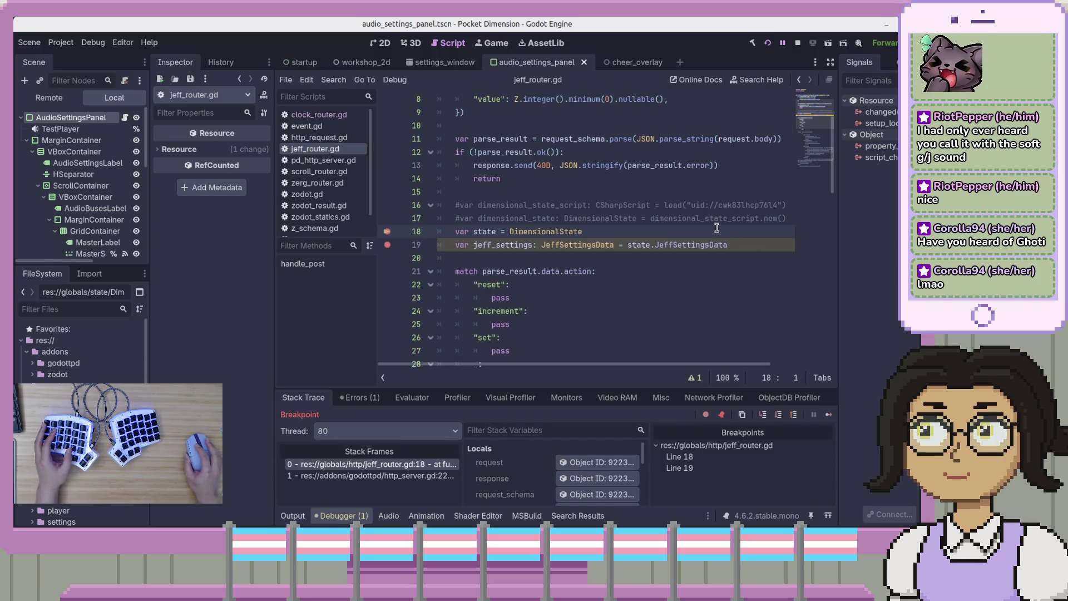
pyautogui.click(778, 415)
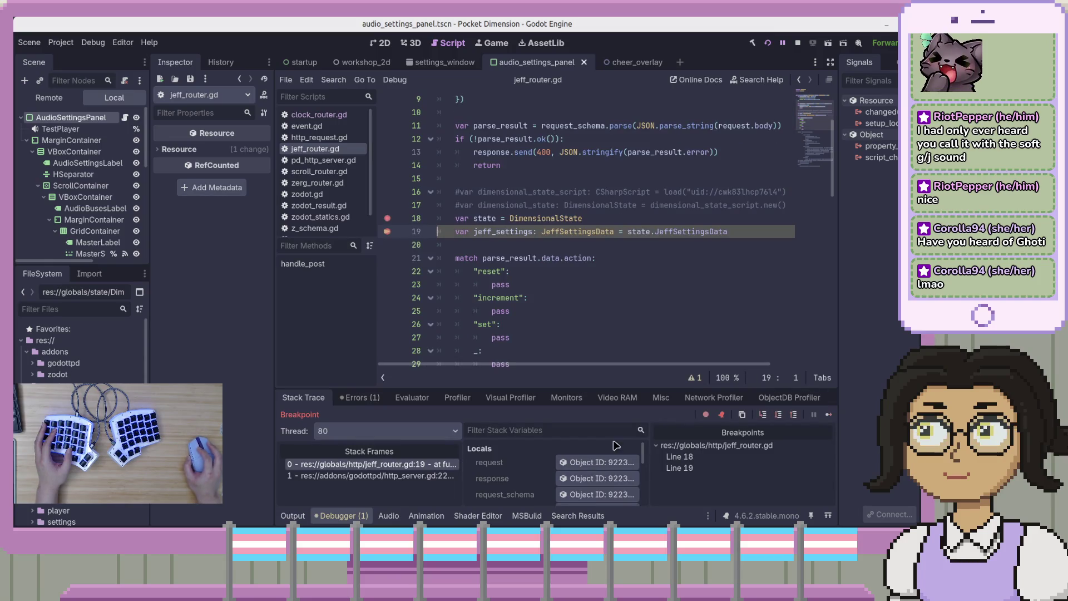
pyautogui.scroll(-3, 584, 473)
pyautogui.moveTo(541, 387); pyautogui.dragTo(542, 257)
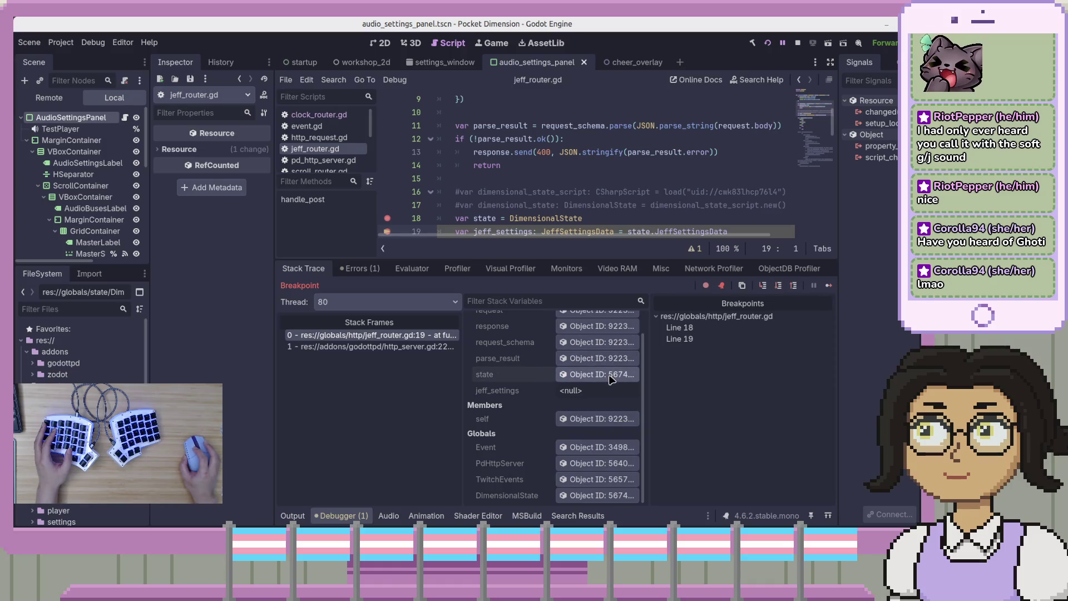
# - Inspect the stack frames and locals: state holds a DimensionalState object, jeff_settings is null
pyautogui.press('Down')
pyautogui.press('Up')
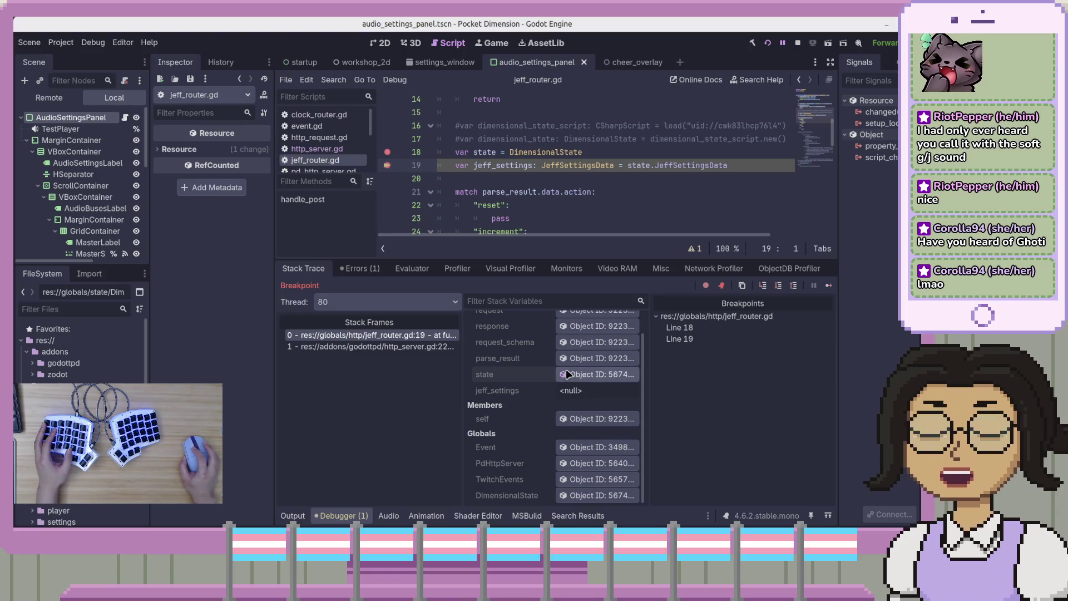
pyautogui.scroll(2, 584, 360)
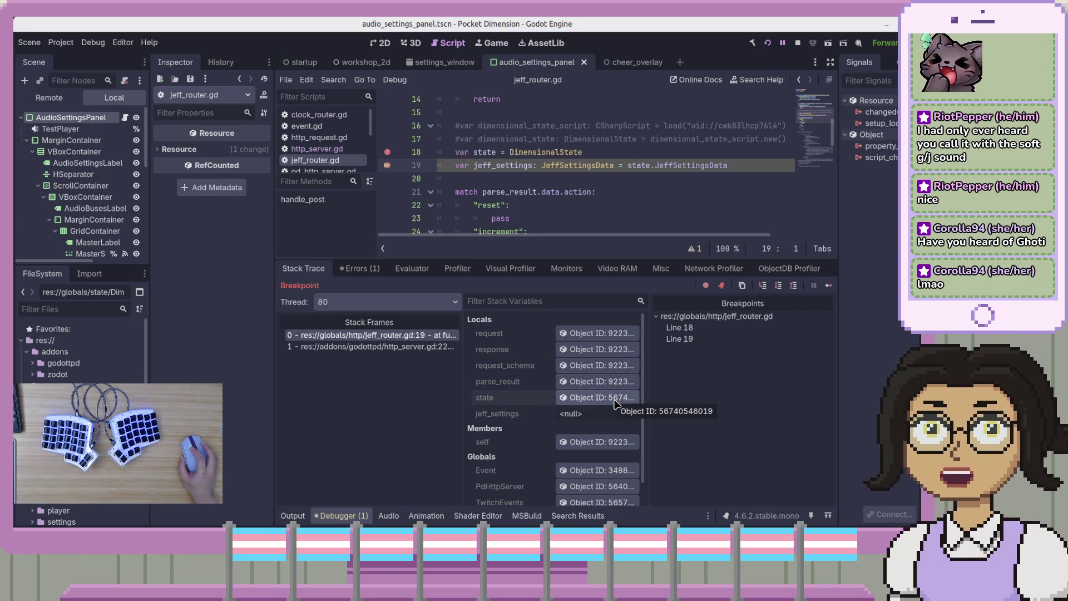
pyautogui.moveTo(652, 396); pyautogui.dragTo(739, 400)
pyautogui.scroll(-1, 523, 421)
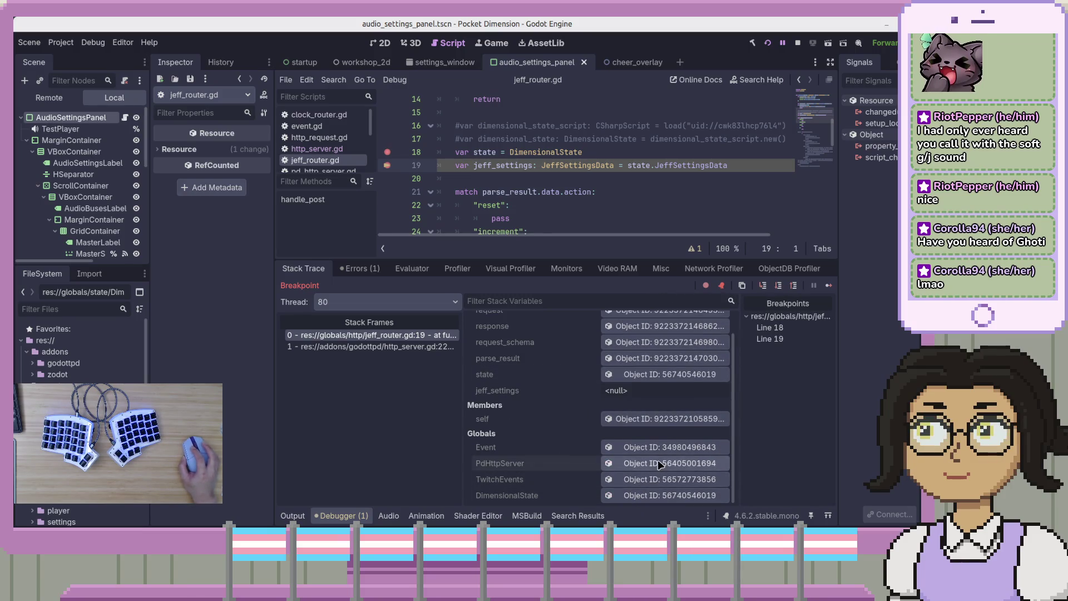
pyautogui.click(49, 97)
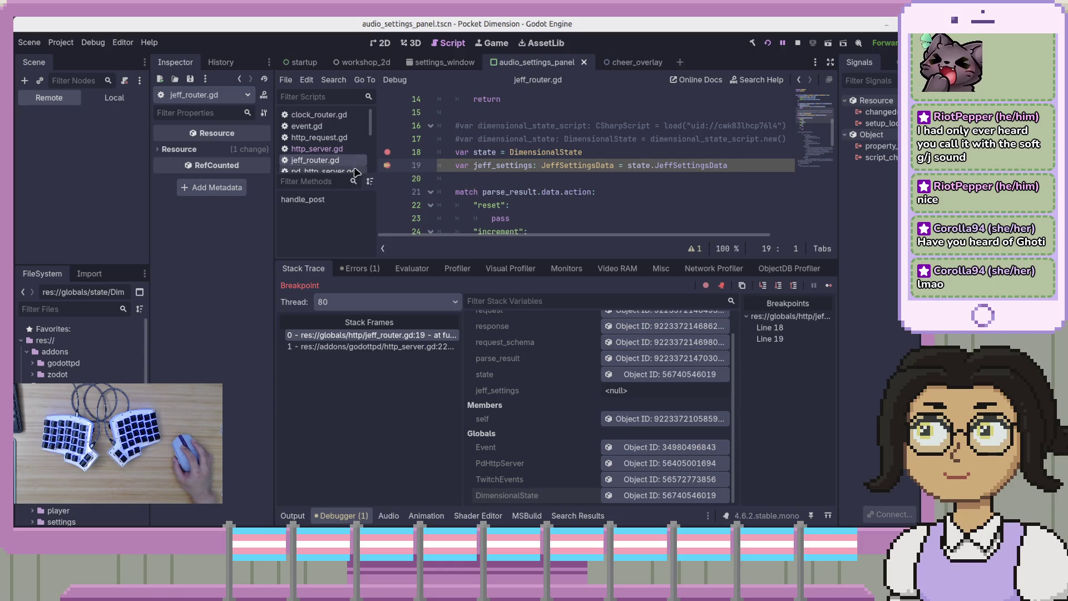
pyautogui.moveTo(489, 156)
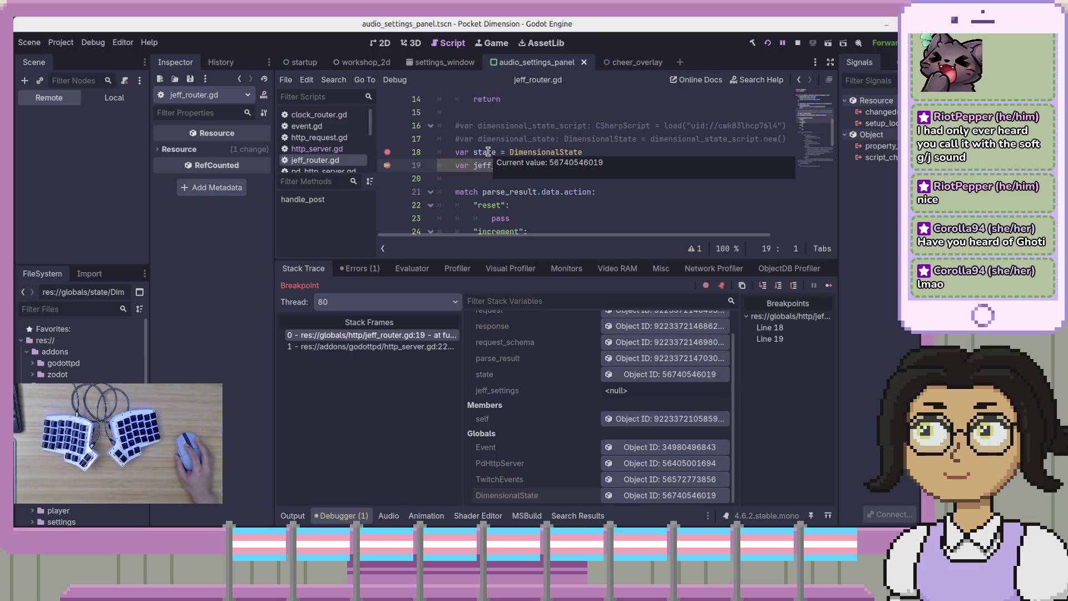
pyautogui.click(555, 152)
# - Stop the running game and debug session
pyautogui.press('F5')
pyautogui.press('End')
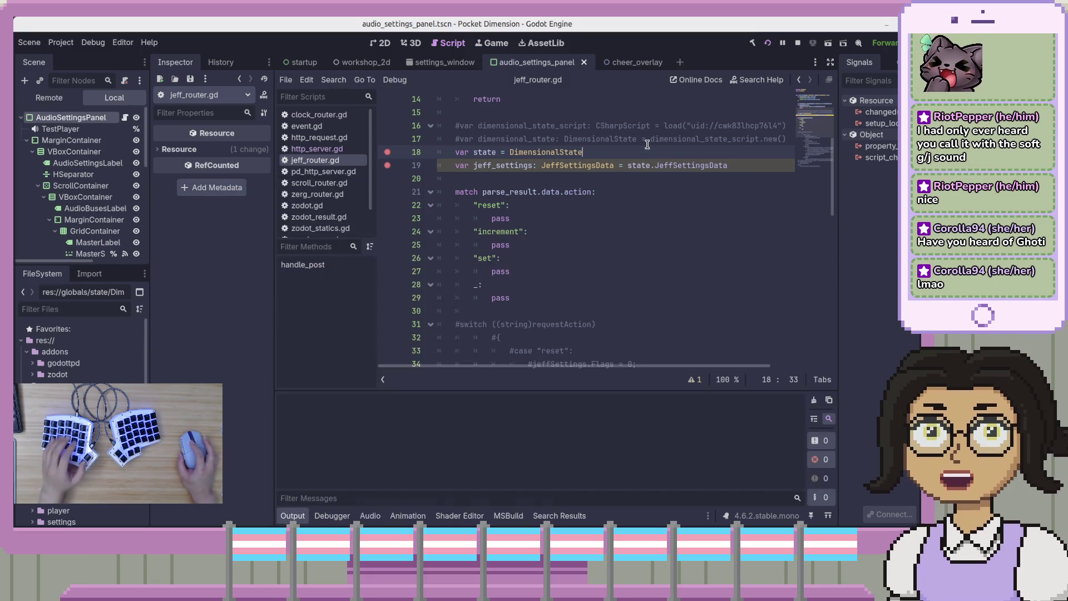
pyautogui.click(797, 43)
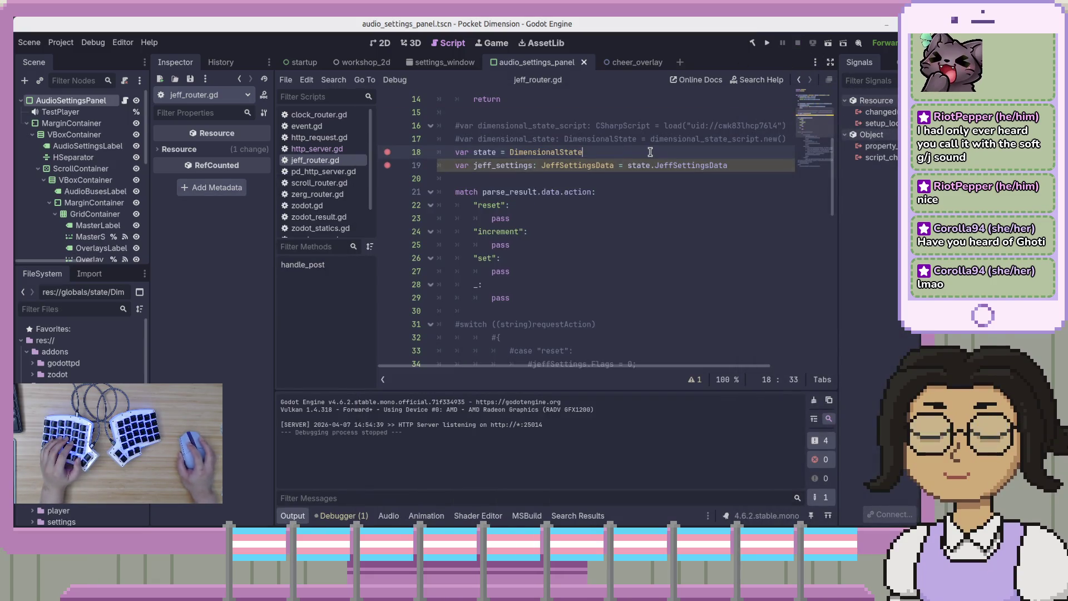
# - Change line 18 to state = str(DimensionalState), rerun the project, and switch to Bruno
pyautogui.hotkey('ctrl', 'Left')
pyautogui.write('str(')
pyautogui.press('End')
pyautogui.write(')')
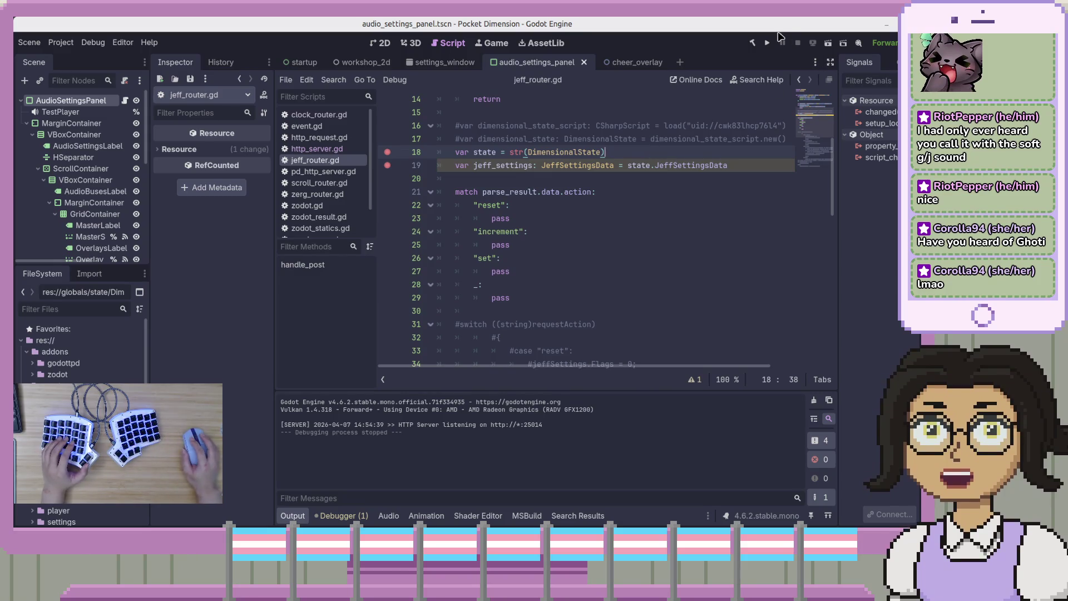
pyautogui.press('F5')
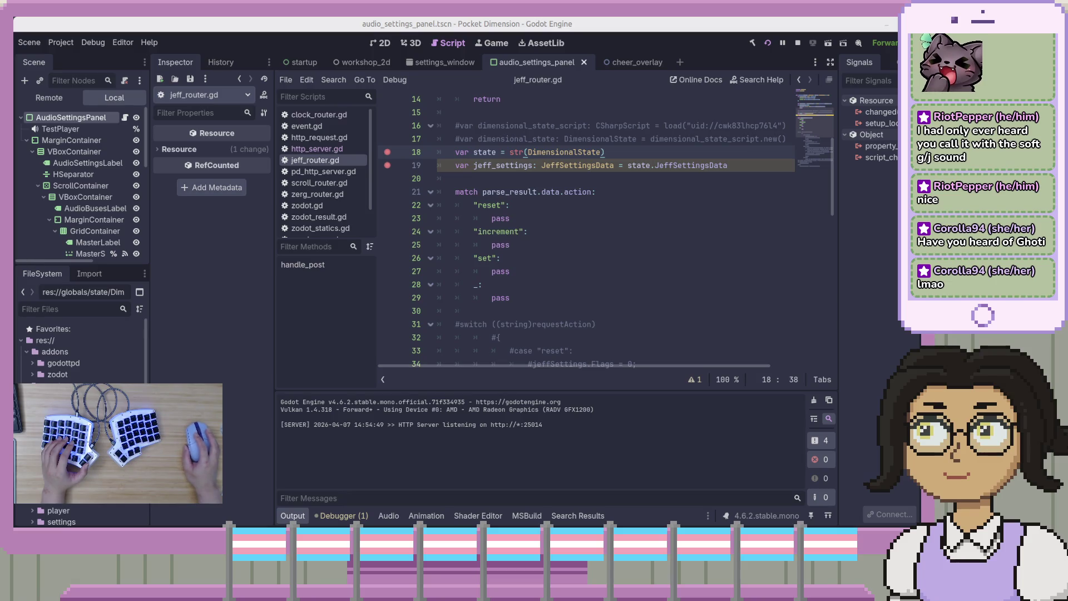
pyautogui.hotkey('alt', 'Tab')
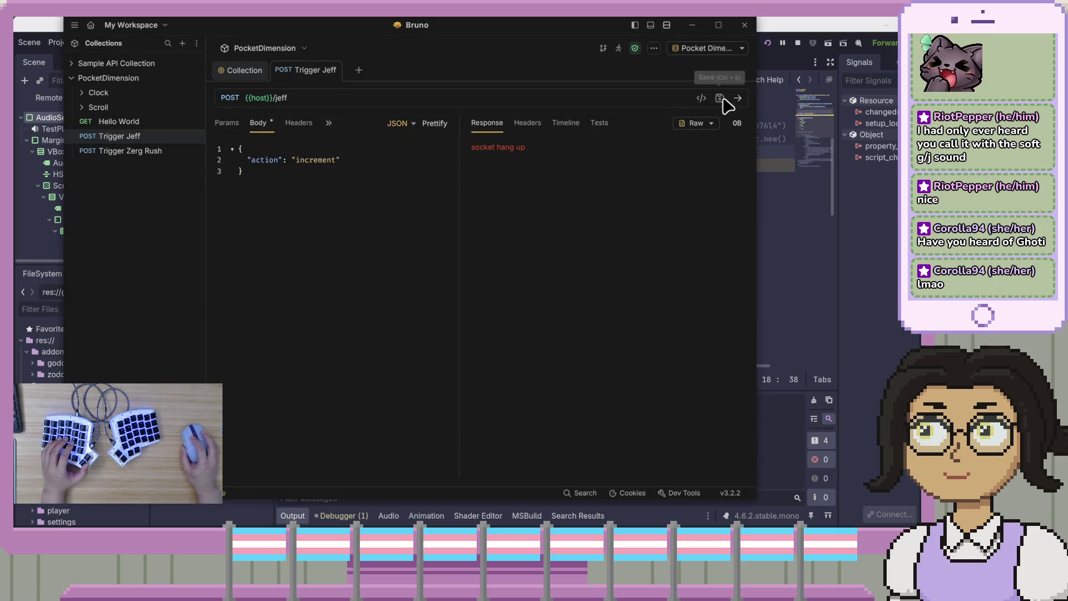
# - Resend Trigger Jeff, step to line 19, and check DimensionalState's object ID and remote scene tree
pyautogui.click(738, 98)
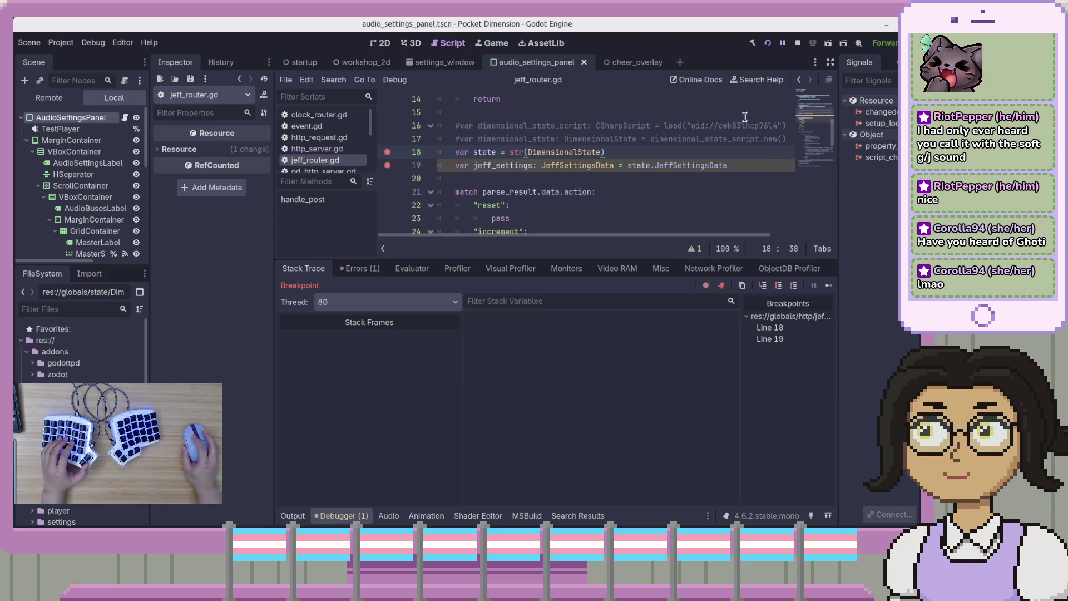
pyautogui.click(778, 286)
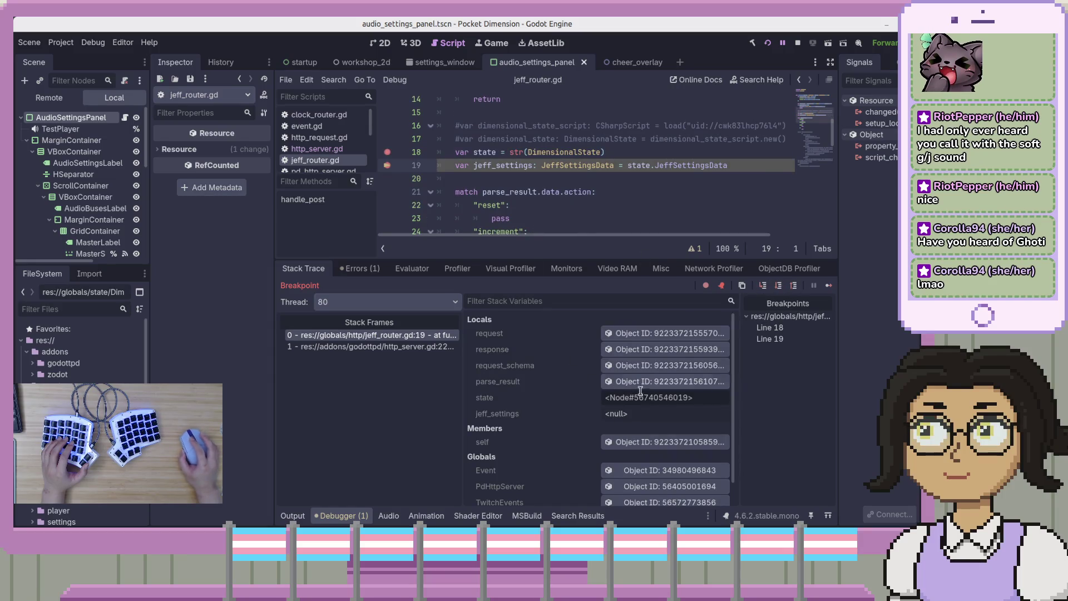
pyautogui.doubleClick(700, 397)
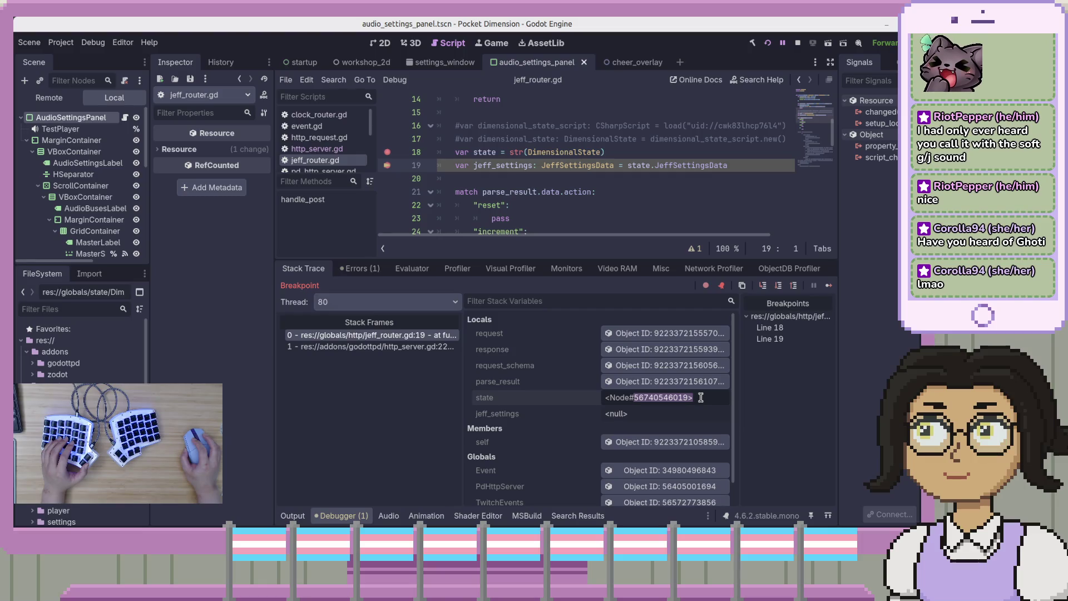
pyautogui.click(49, 97)
pyautogui.click(114, 97)
pyautogui.click(71, 99)
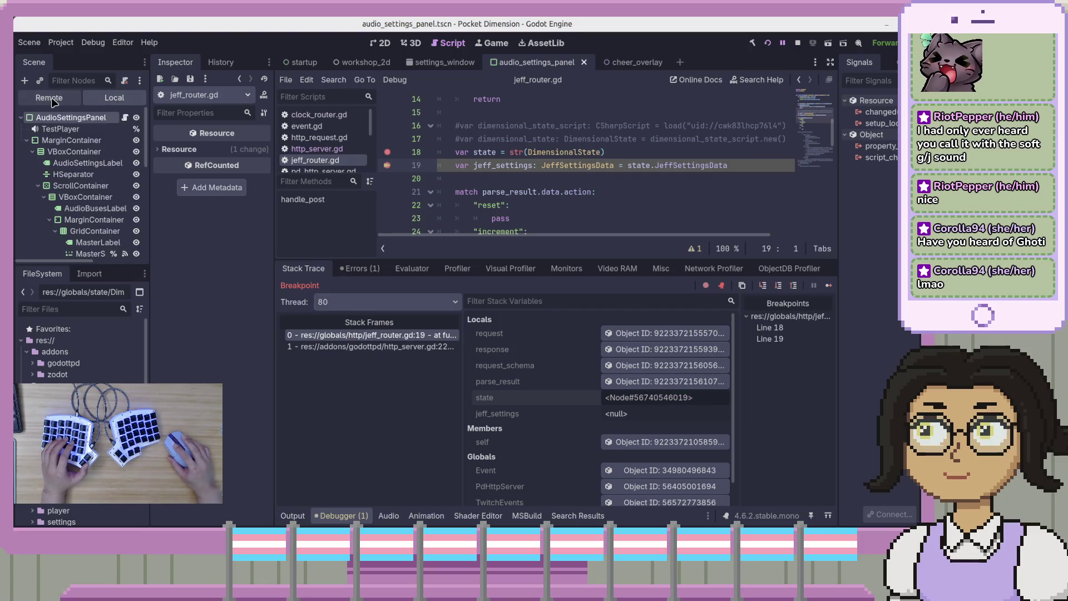
pyautogui.click(96, 99)
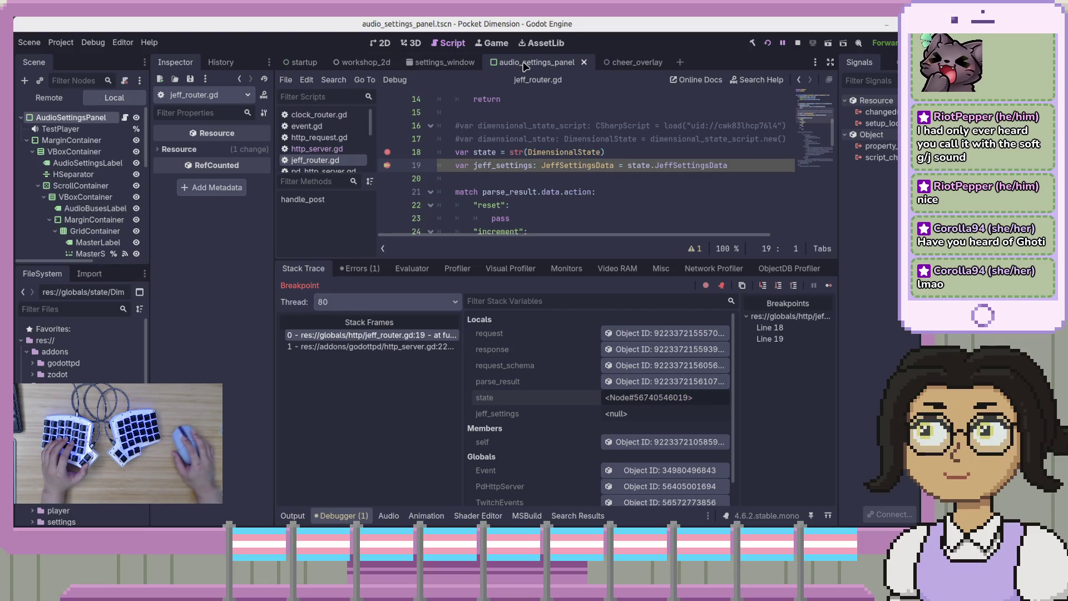
# - Restart the project and inspect the live DimensionalState node's properties
pyautogui.click(798, 43)
pyautogui.click(767, 43)
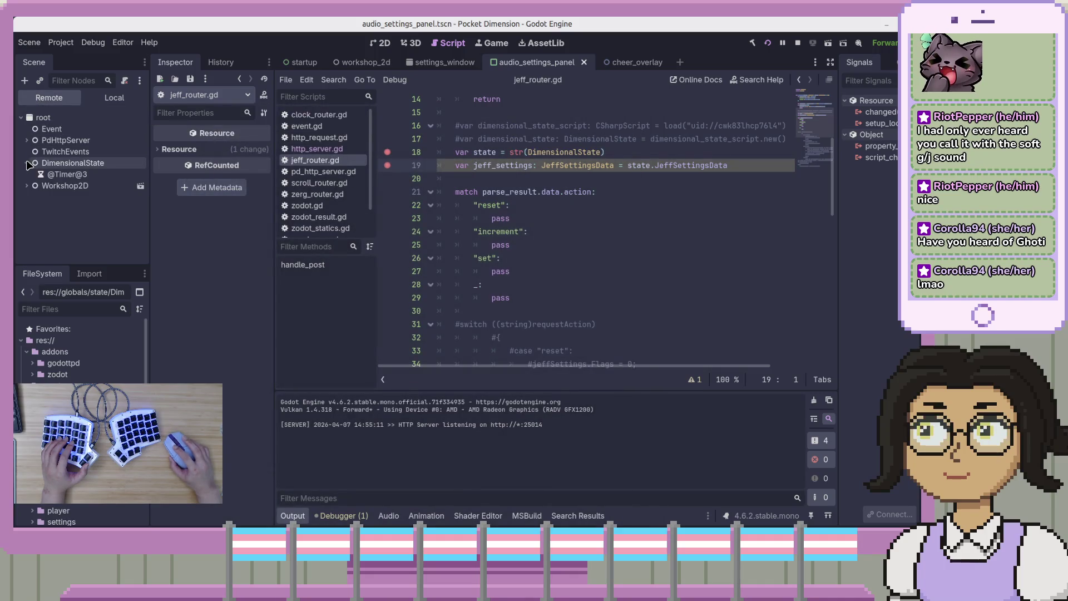
pyautogui.click(111, 164)
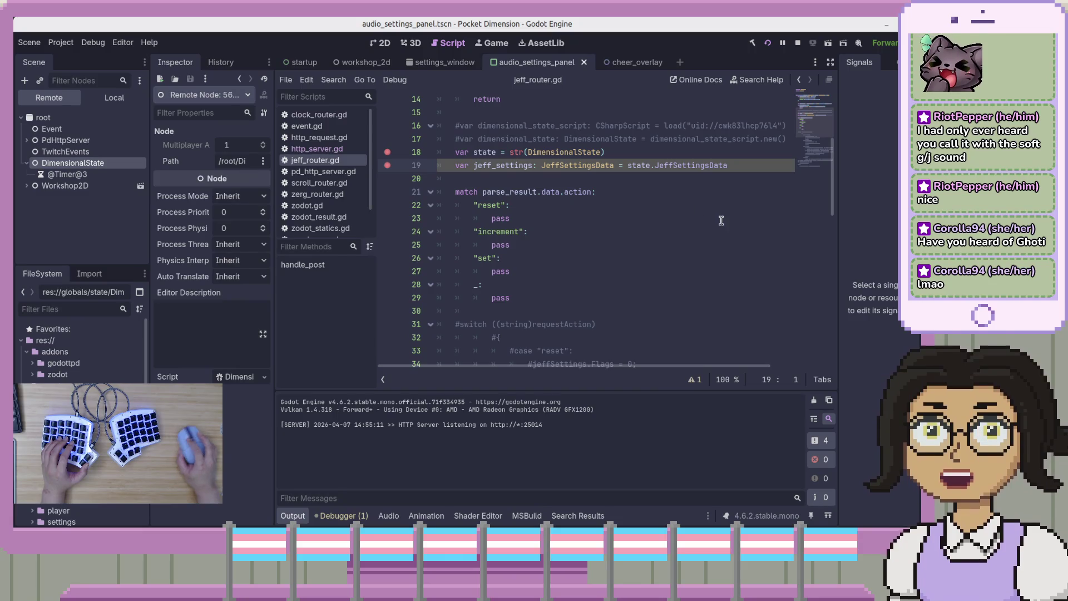
# - Review line 18's DimensionalState reference, then stop the running project with F8
pyautogui.click(568, 151)
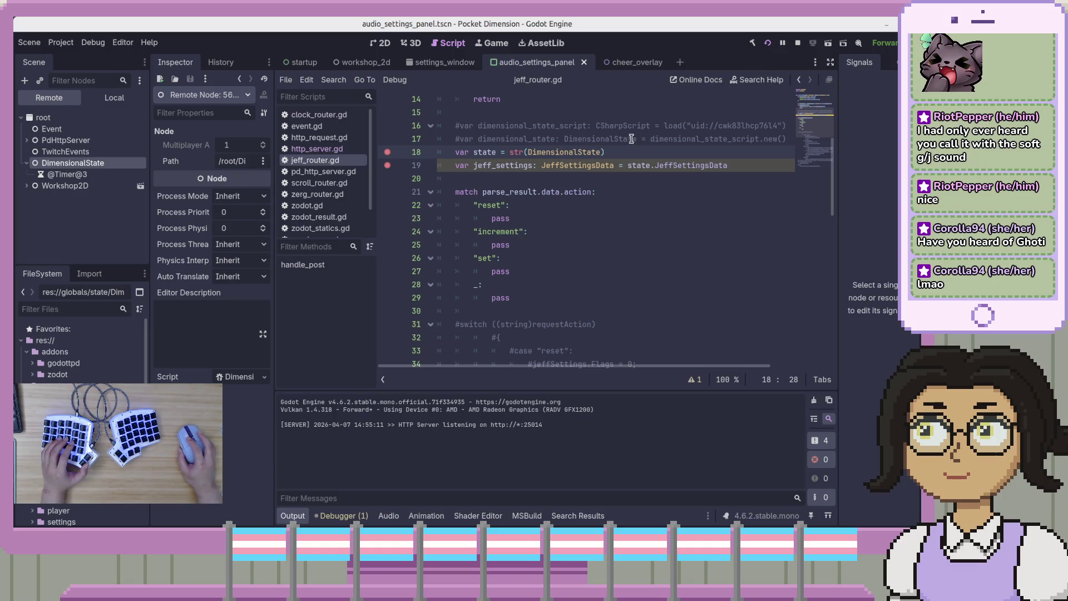
pyautogui.click(602, 152)
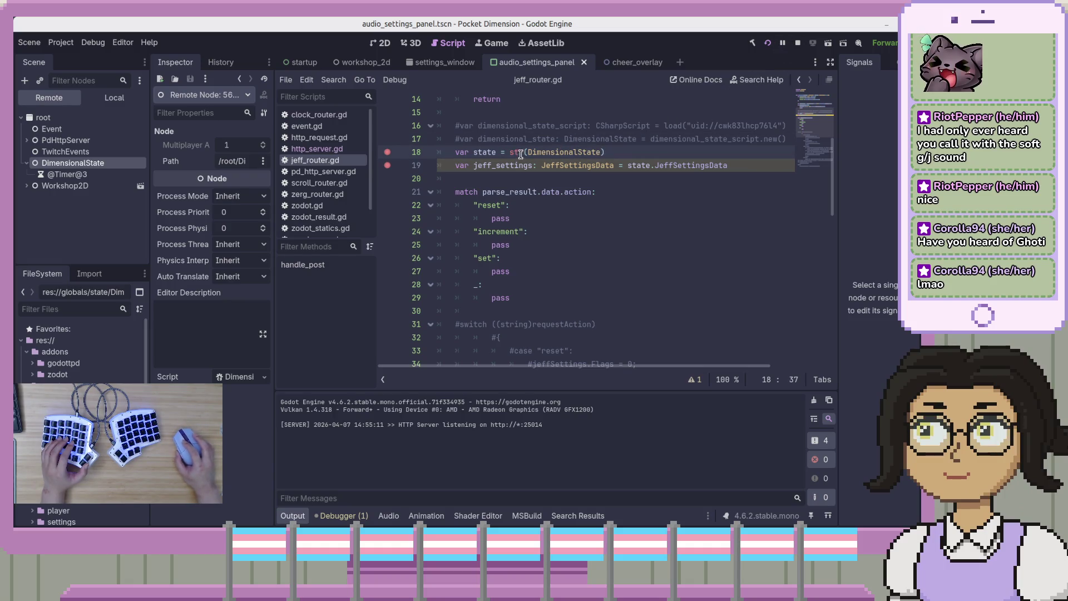
pyautogui.click(568, 152)
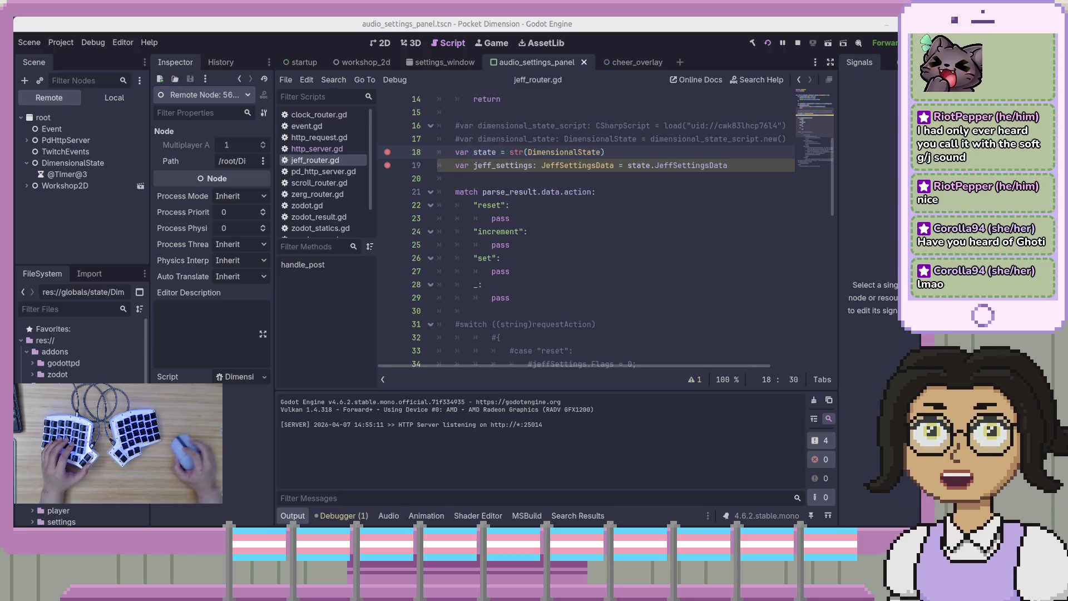
pyautogui.click(721, 191)
pyautogui.press('F8')
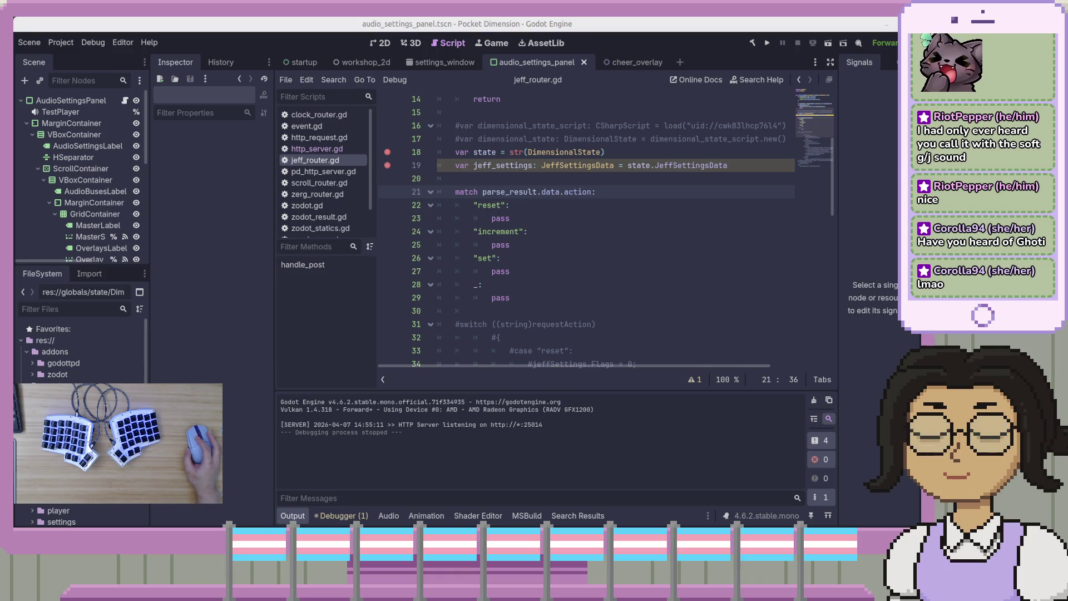
# - Bring up DimensionalState.cs in VS Code and scroll to the DimensionalState class declaration
pyautogui.hotkey('alt', 'Tab')
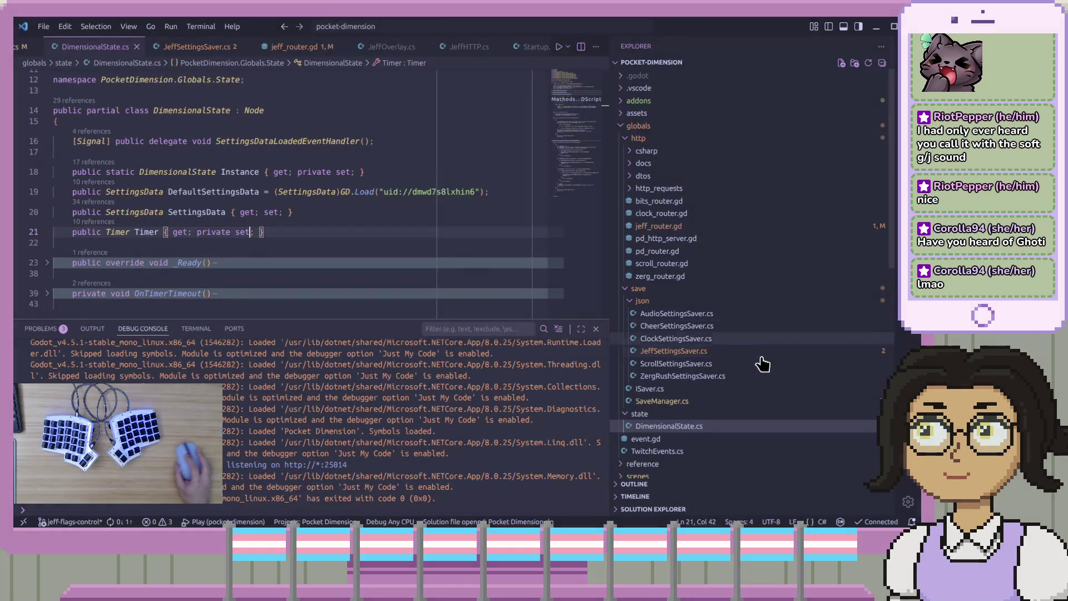
pyautogui.hotkey('alt', 'Tab')
pyautogui.click(680, 281)
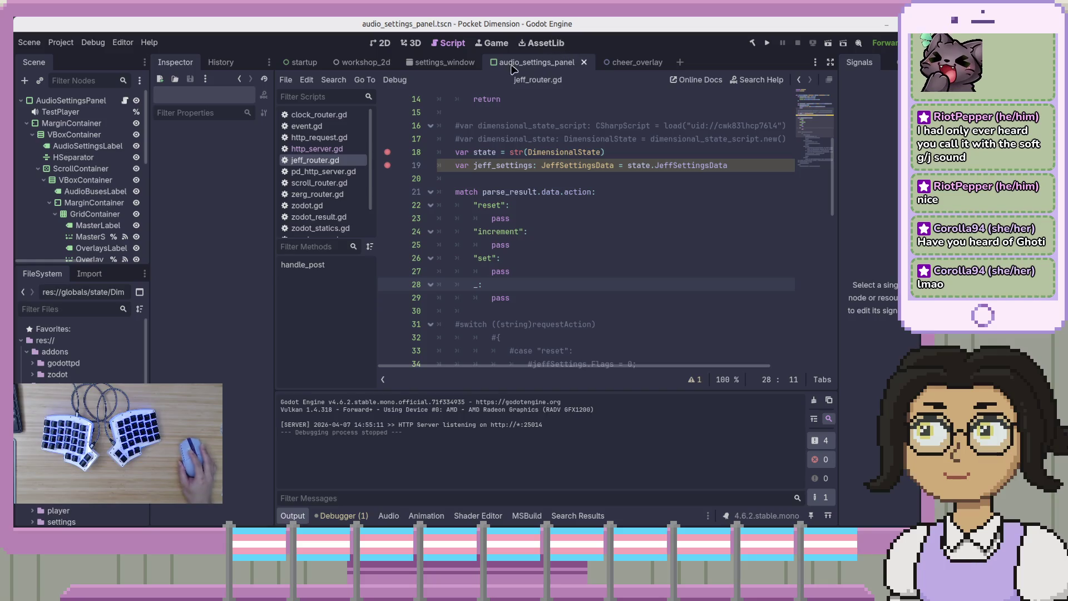
pyautogui.scroll(-2, 312, 217)
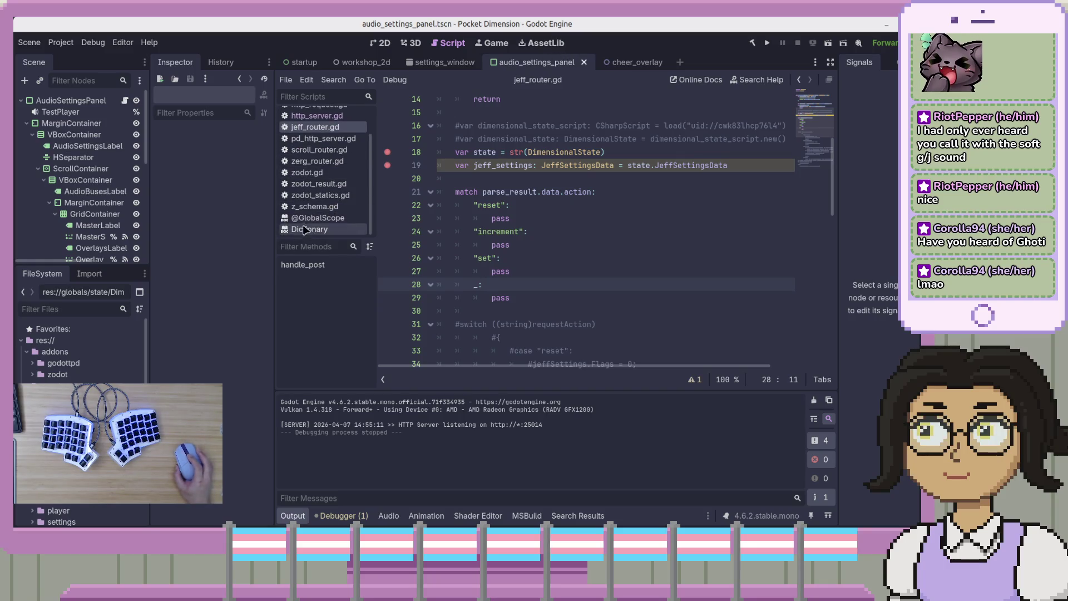
pyautogui.scroll(-10, 63, 241)
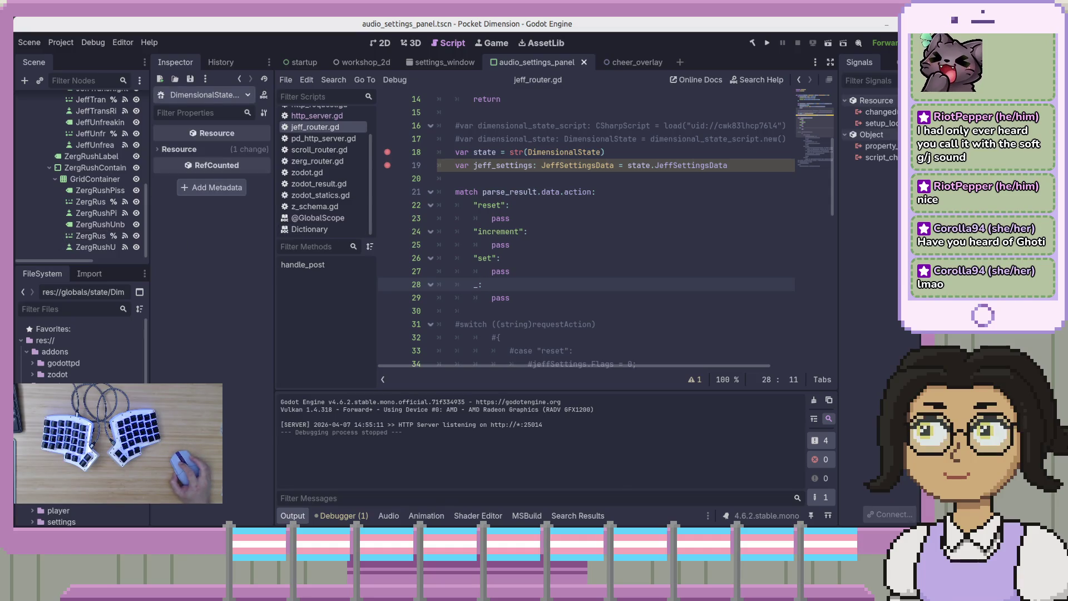
pyautogui.click(237, 224)
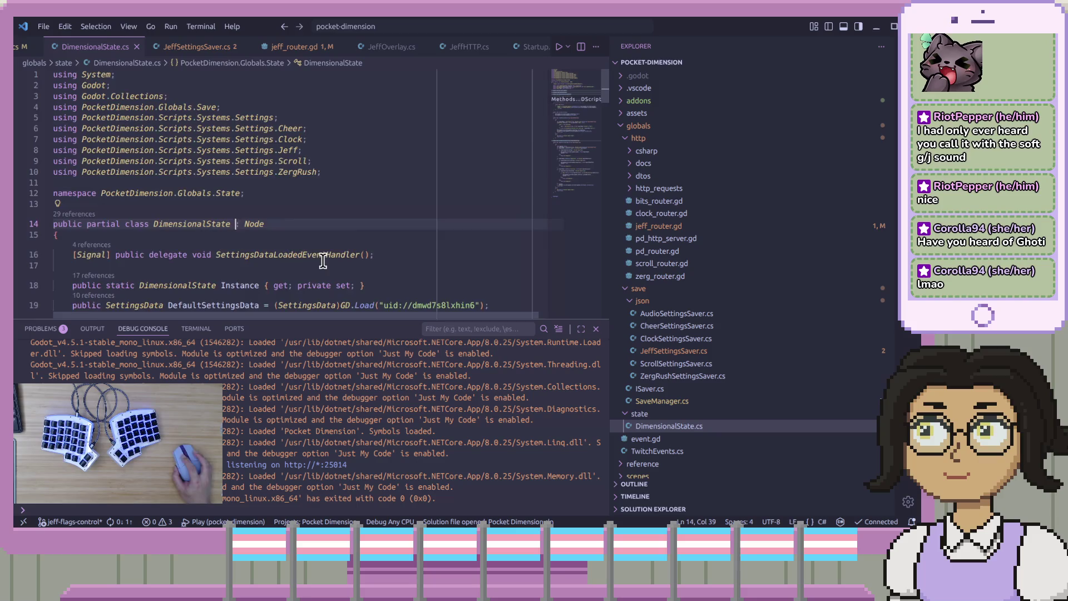
pyautogui.scroll(-3, 324, 275)
# - Examine the SettingsData type and DefaultSettingsData property, then return to Godot
pyautogui.click(327, 260)
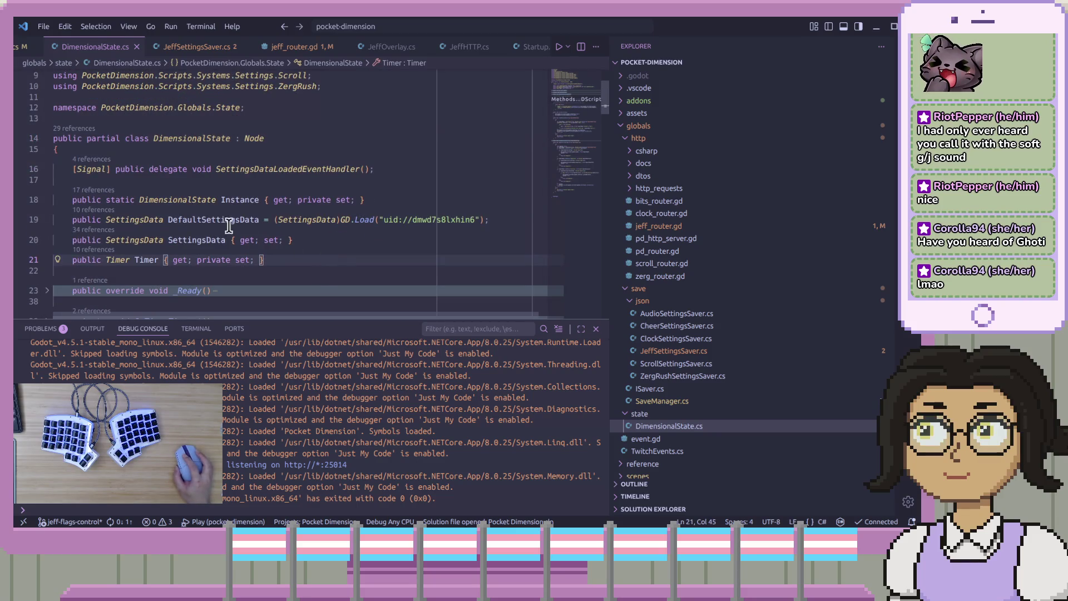
pyautogui.click(150, 168)
pyautogui.doubleClick(146, 220)
pyautogui.doubleClick(222, 219)
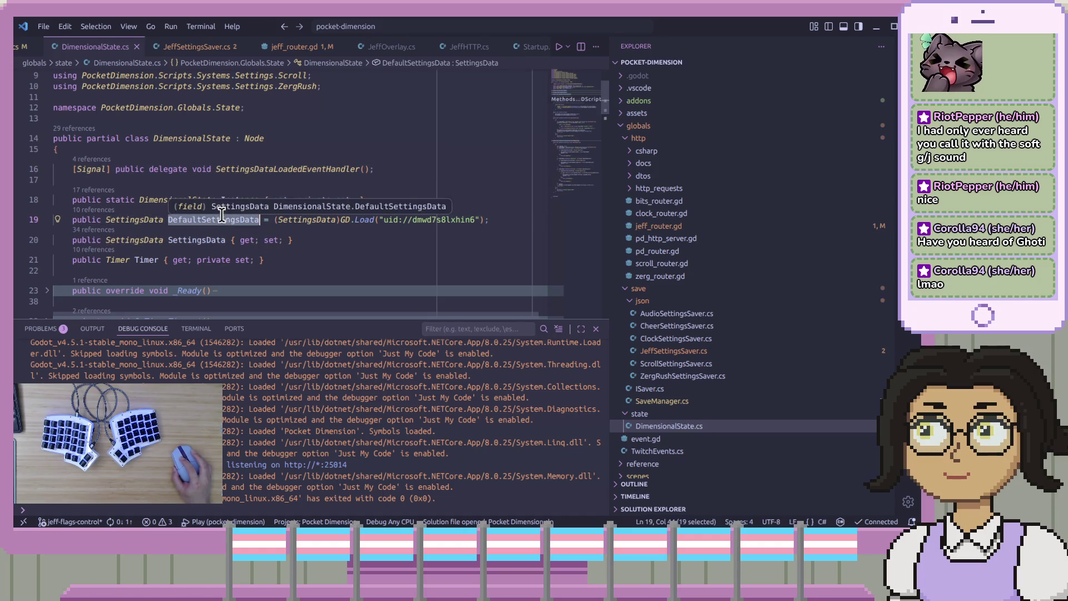
pyautogui.click(238, 221)
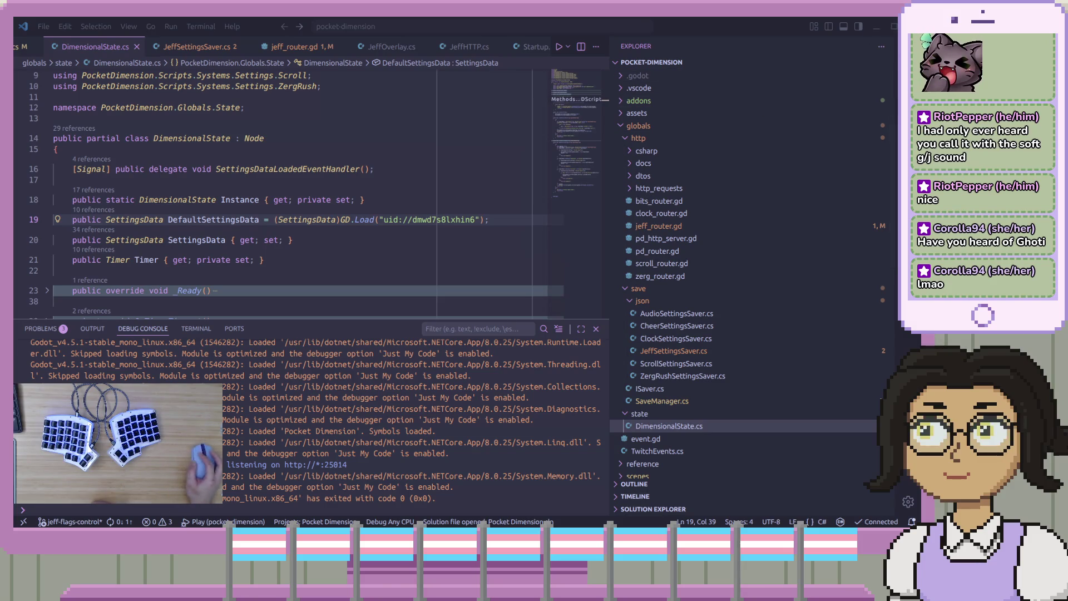
pyautogui.hotkey('alt', 'Tab')
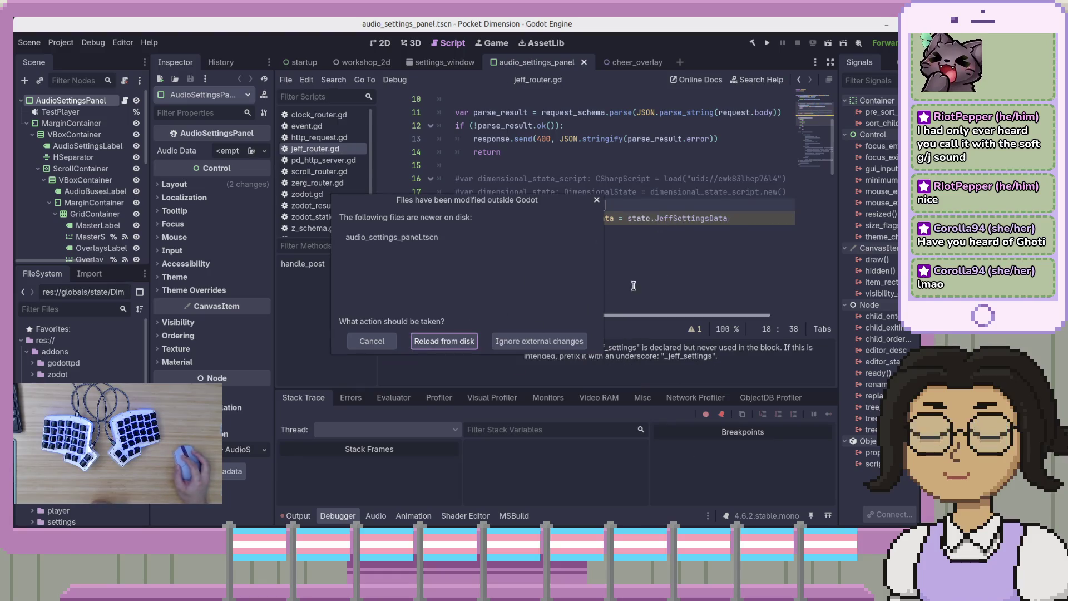
# - Choose Reload from disk for the externally modified files and move down to line 21
pyautogui.click(445, 343)
pyautogui.press('Down')
pyautogui.press('Down')
pyautogui.press('Down')
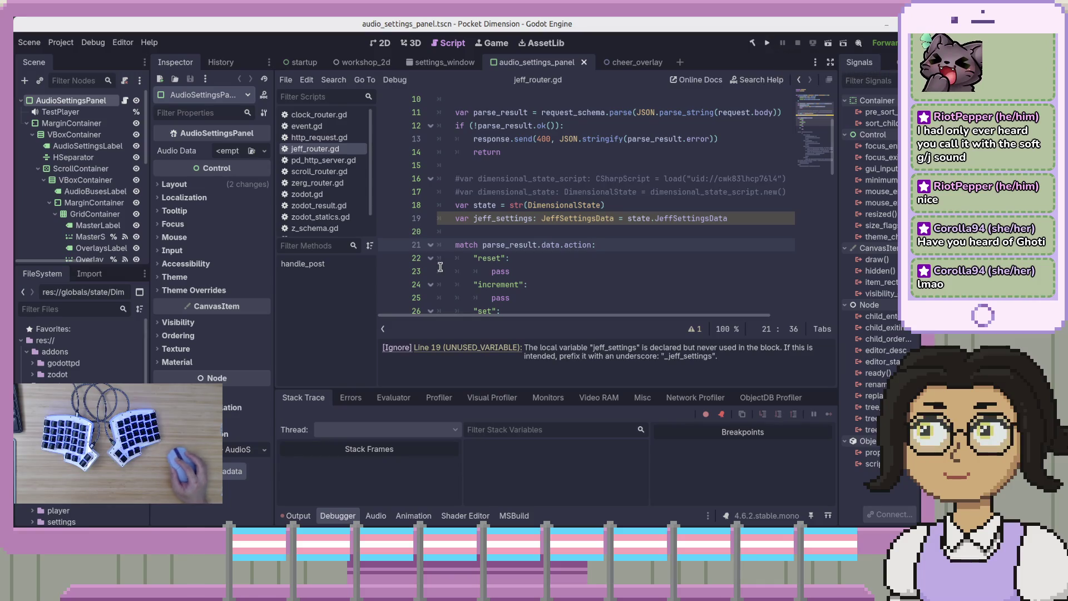
# - Set a breakpoint on line 19, run the project, and send the Trigger Jeff request
pyautogui.click(720, 215)
pyautogui.click(388, 218)
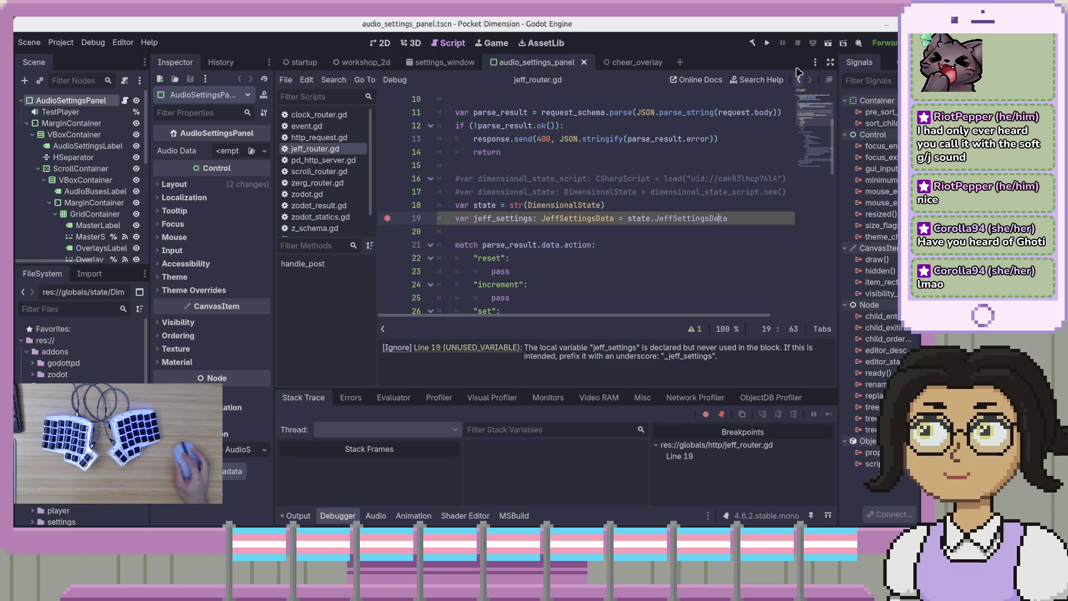
pyautogui.click(768, 45)
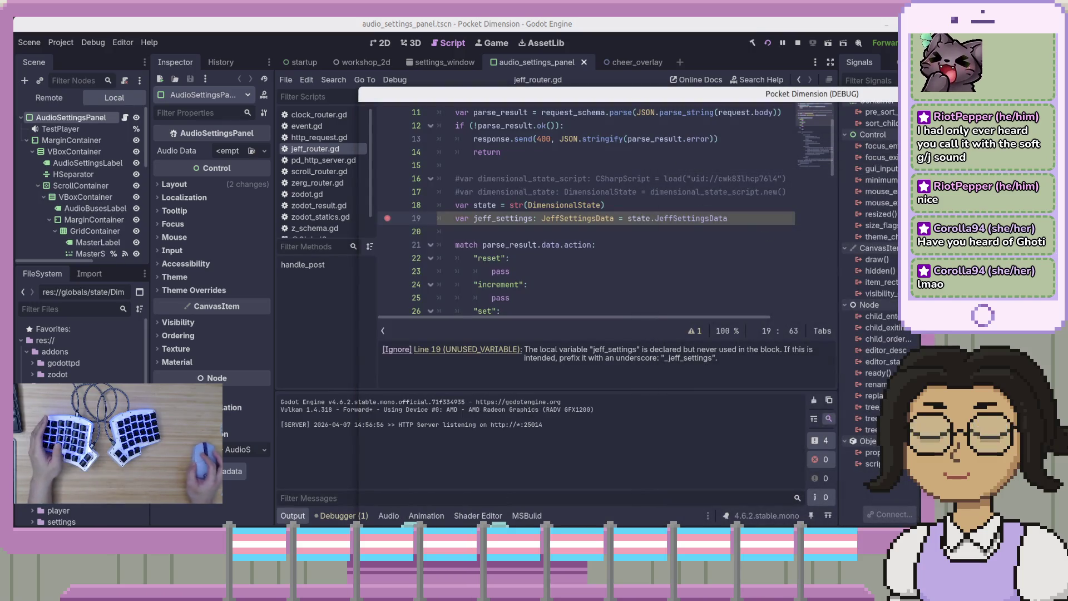
pyautogui.hotkey('alt', 'Tab')
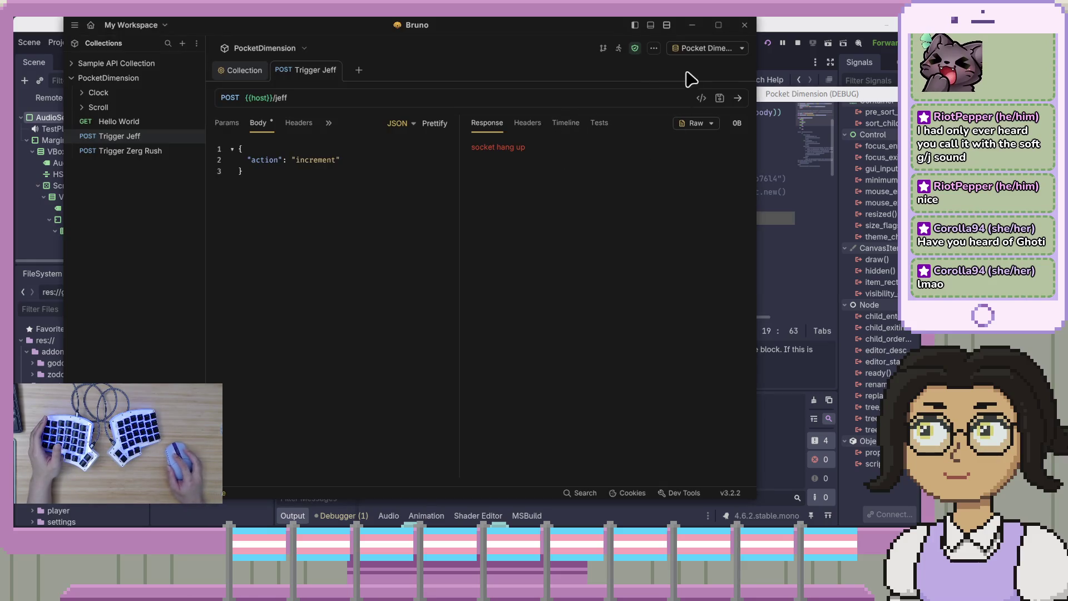
pyautogui.click(737, 97)
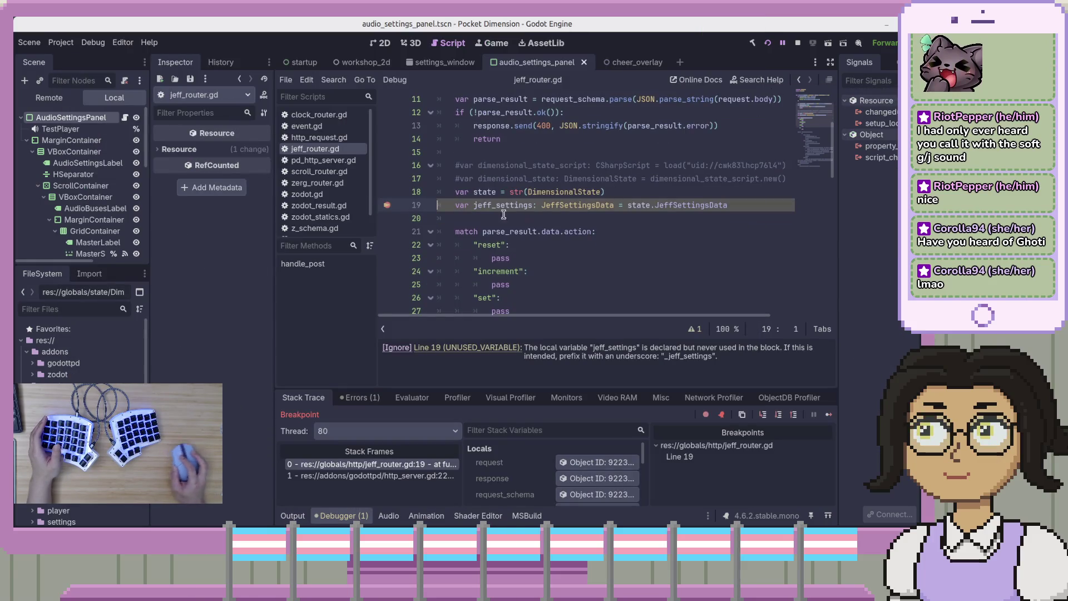
# - Restart the project, select the live DimensionalState node, and open DimensionalState.cs from the Inspector
pyautogui.click(47, 100)
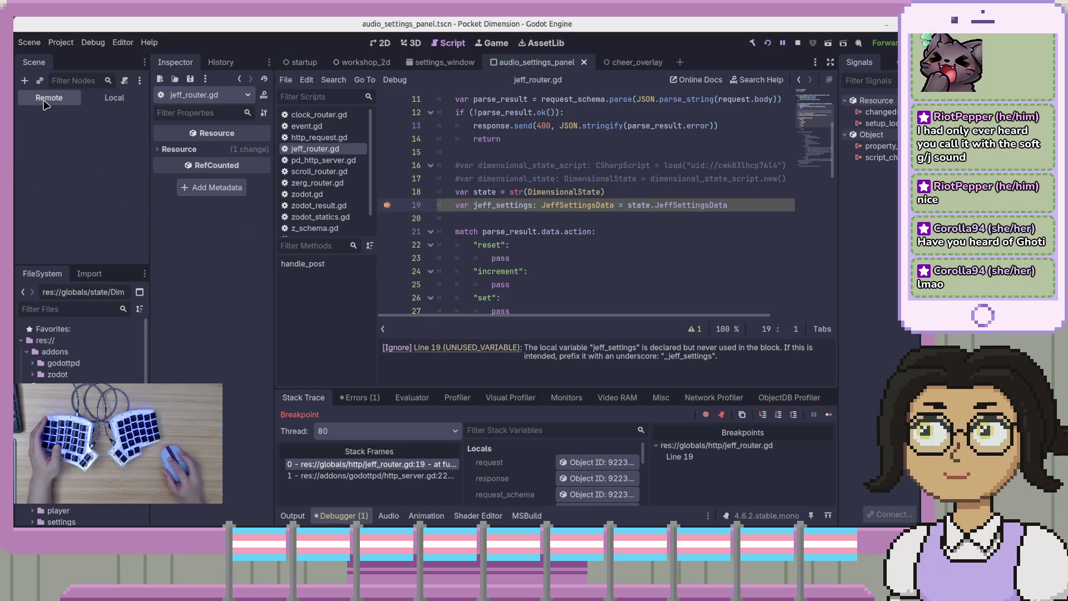
pyautogui.click(797, 43)
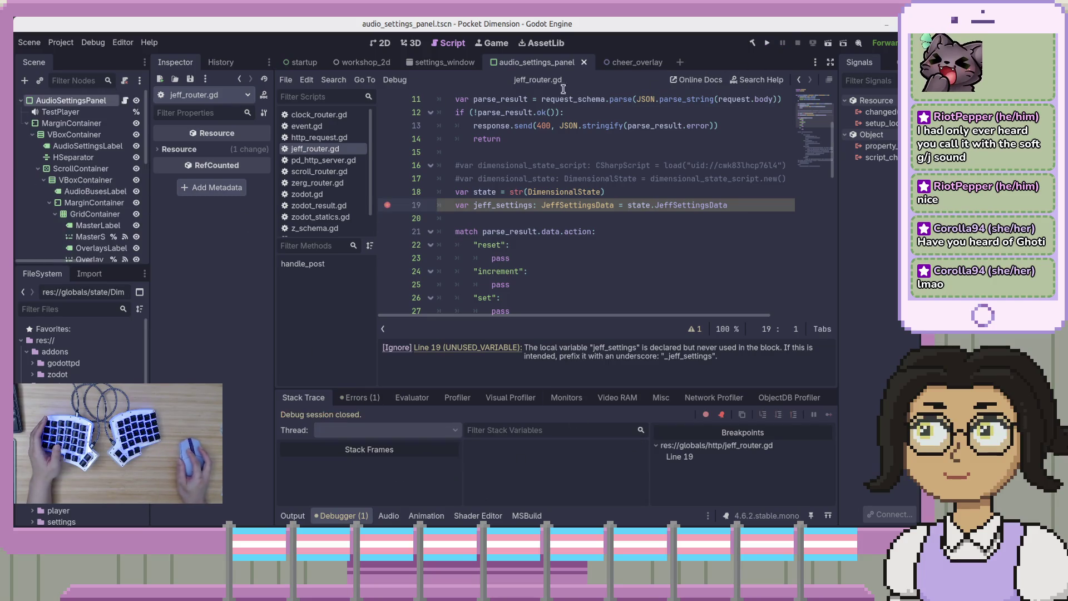
pyautogui.click(767, 42)
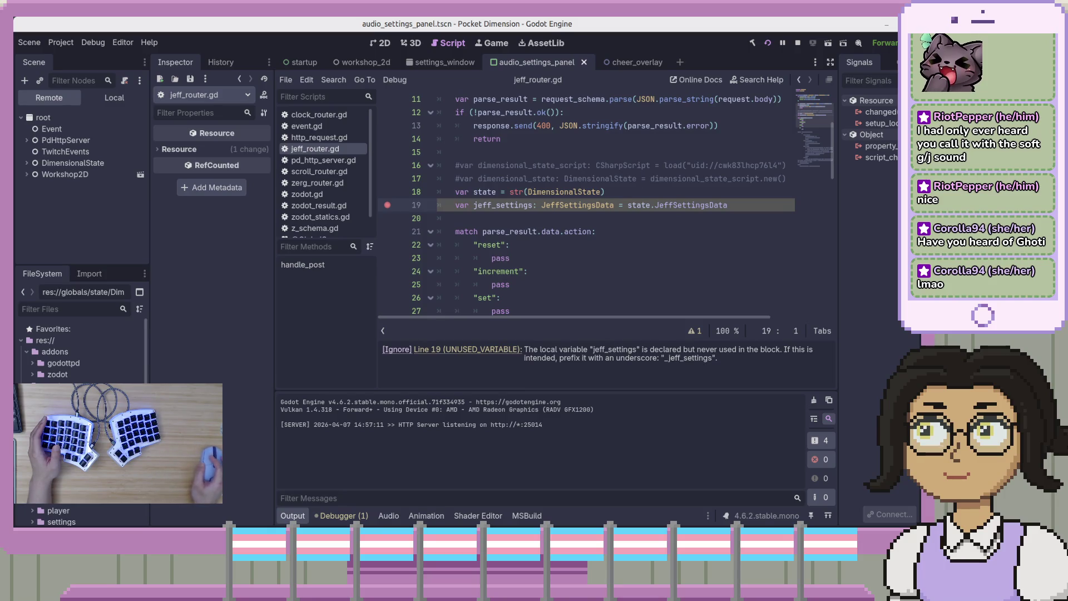
pyautogui.click(50, 163)
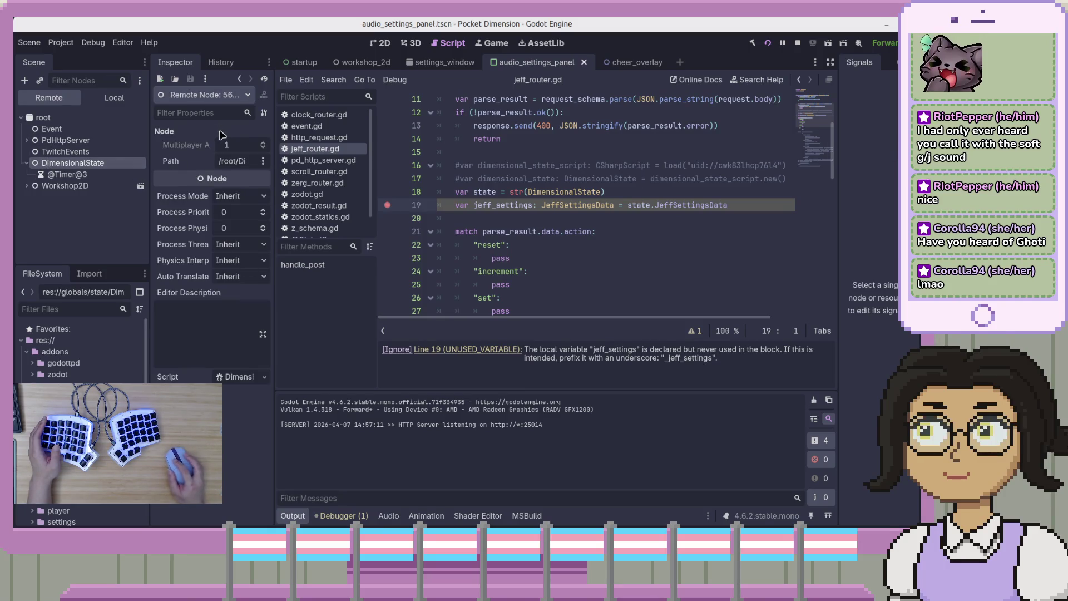
pyautogui.moveTo(275, 379); pyautogui.dragTo(413, 378)
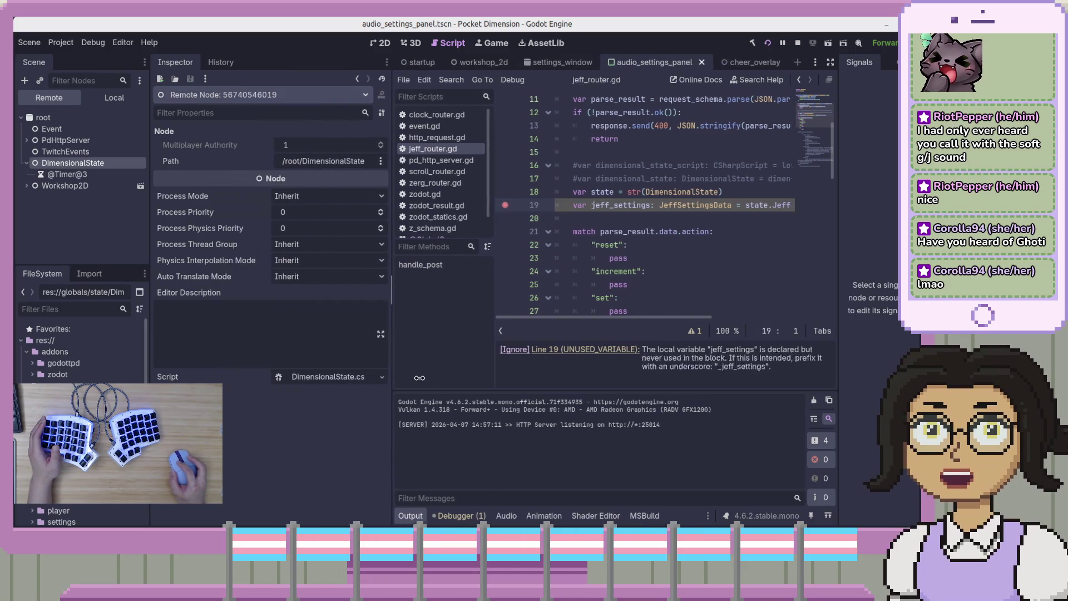
pyautogui.click(309, 377)
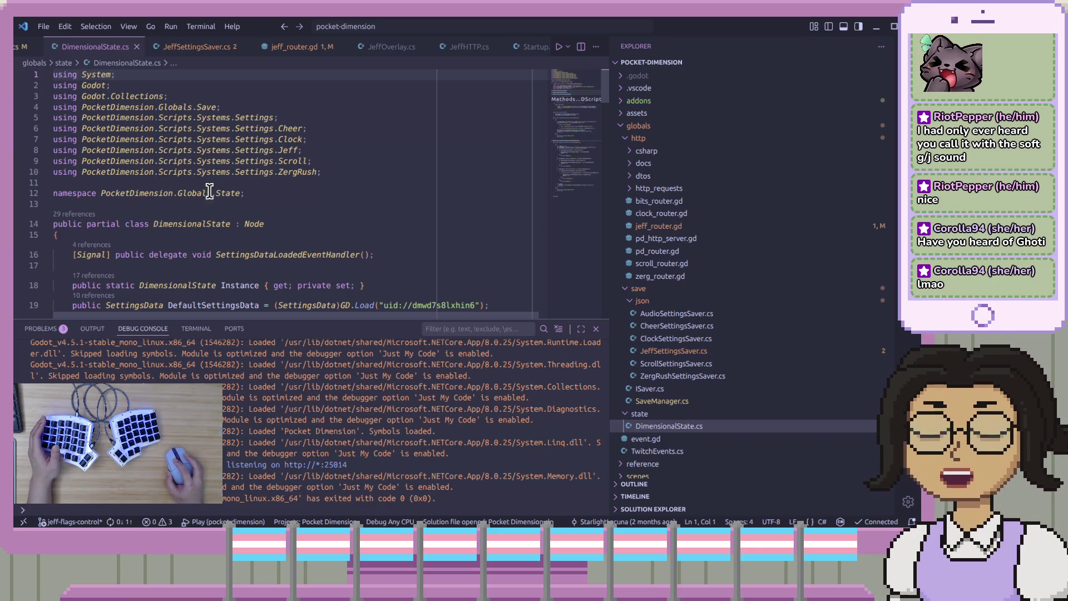
pyautogui.scroll(-10, 189, 201)
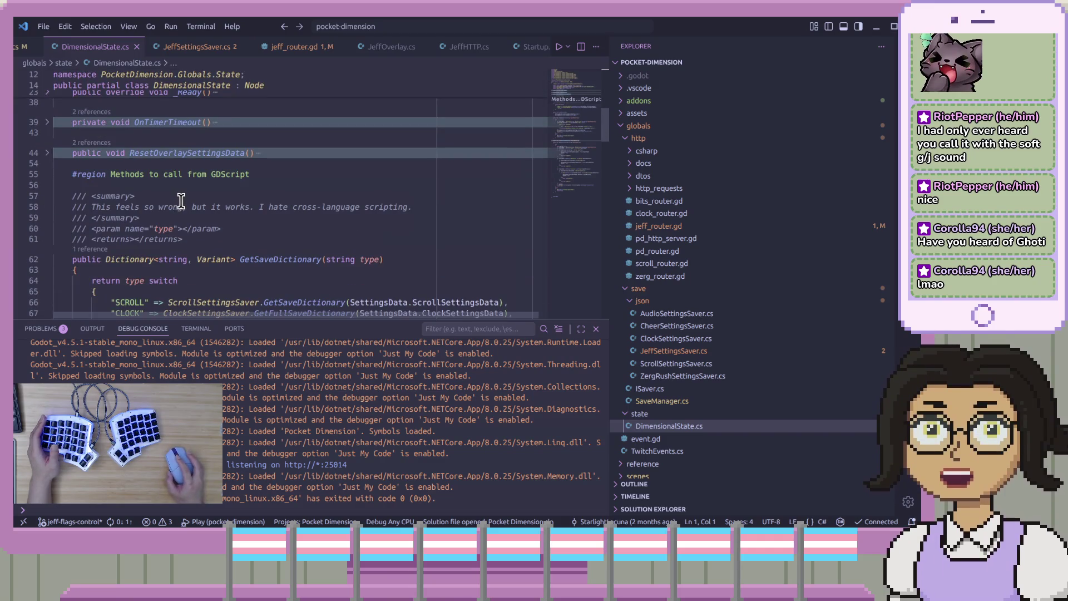
pyautogui.scroll(5, 210, 208)
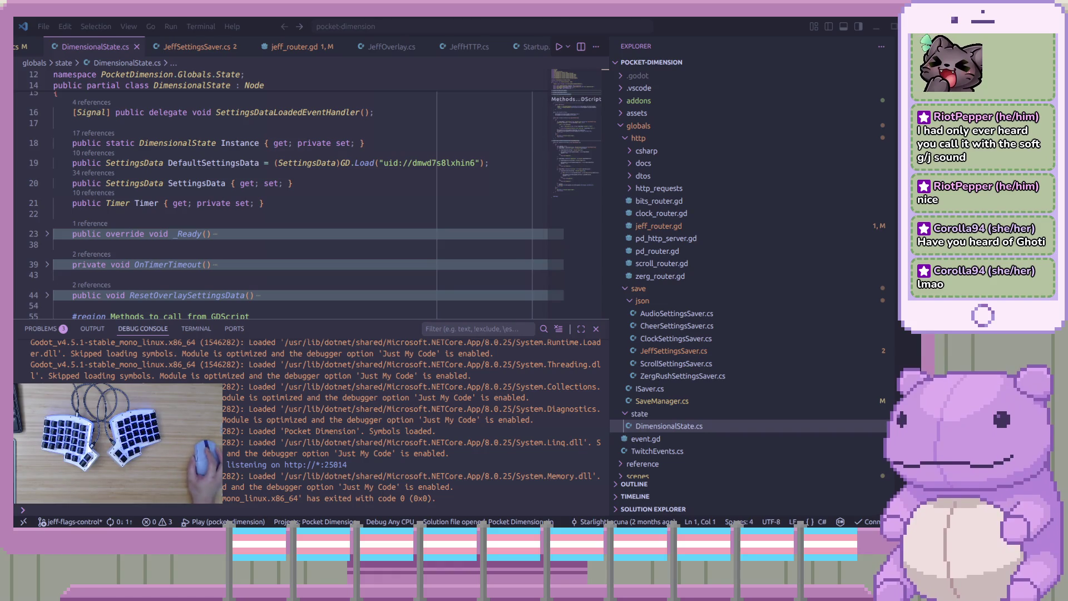
pyautogui.hotkey('alt', 'Tab')
# - Bring the end of line 19 into view and narrow the Inspector to widen the script editor
pyautogui.click(751, 205)
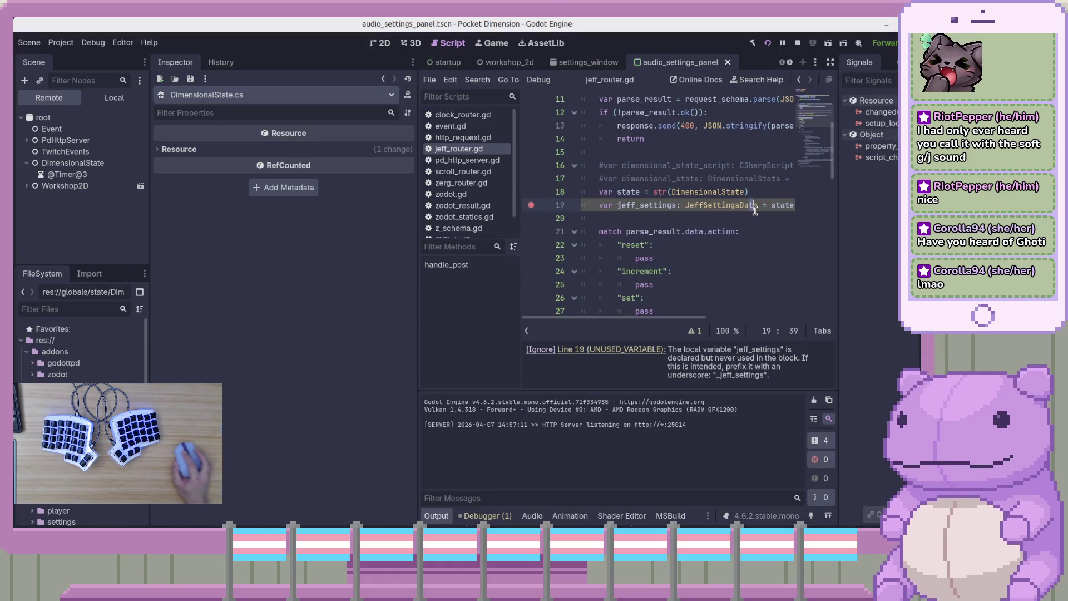
pyautogui.moveTo(699, 316)
pyautogui.mouseDown()
pyautogui.moveTo(765, 312)
pyautogui.moveTo(680, 311)
pyautogui.mouseUp()
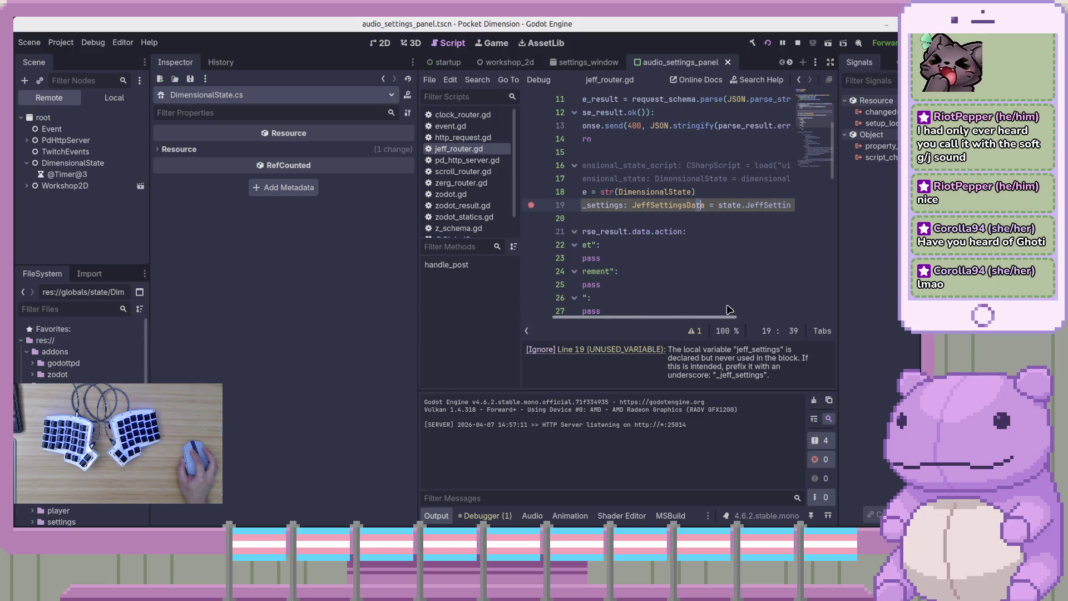
pyautogui.moveTo(419, 263)
pyautogui.mouseDown()
pyautogui.moveTo(287, 255)
pyautogui.moveTo(303, 252)
pyautogui.mouseUp()
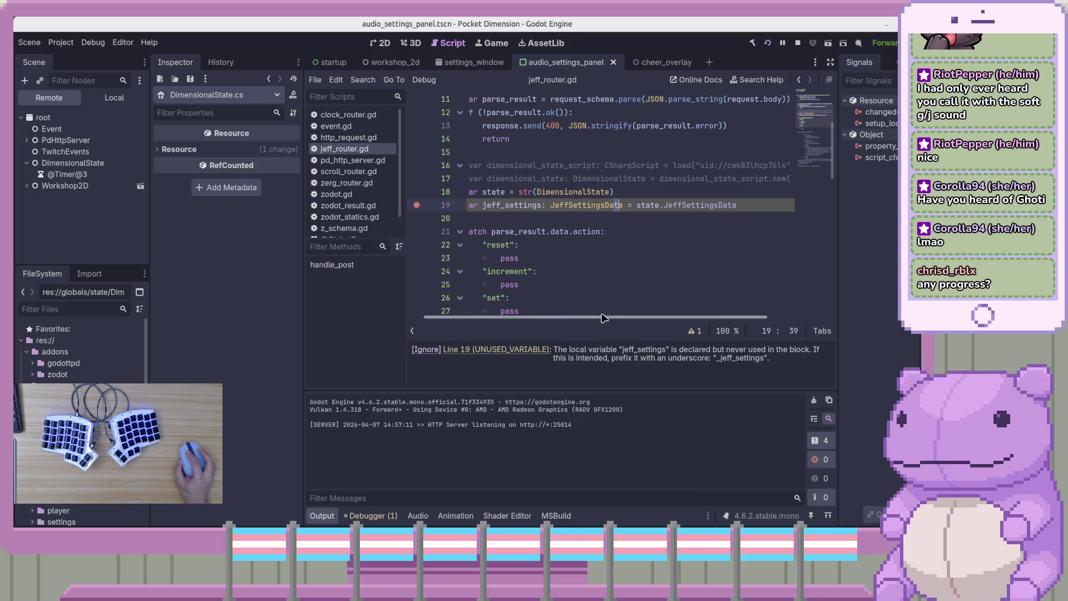
pyautogui.click(625, 257)
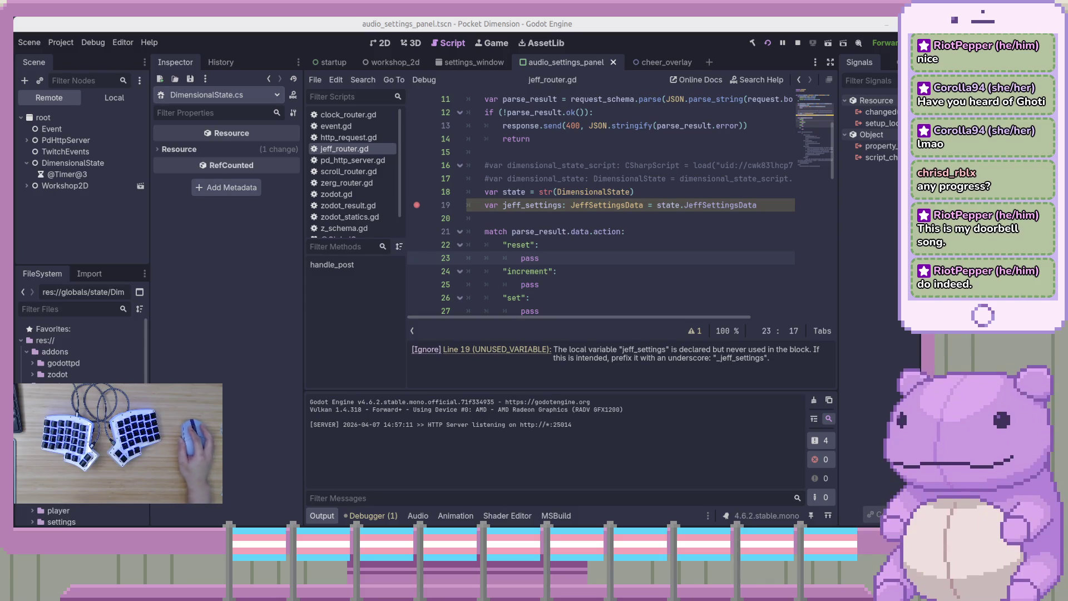
# - Bring the Singletons (Autoload) docs over the editor and scroll down to the C# example
pyautogui.moveTo(1067, 49)
pyautogui.mouseDown()
pyautogui.moveTo(743, 50)
pyautogui.moveTo(693, 29)
pyautogui.mouseUp()
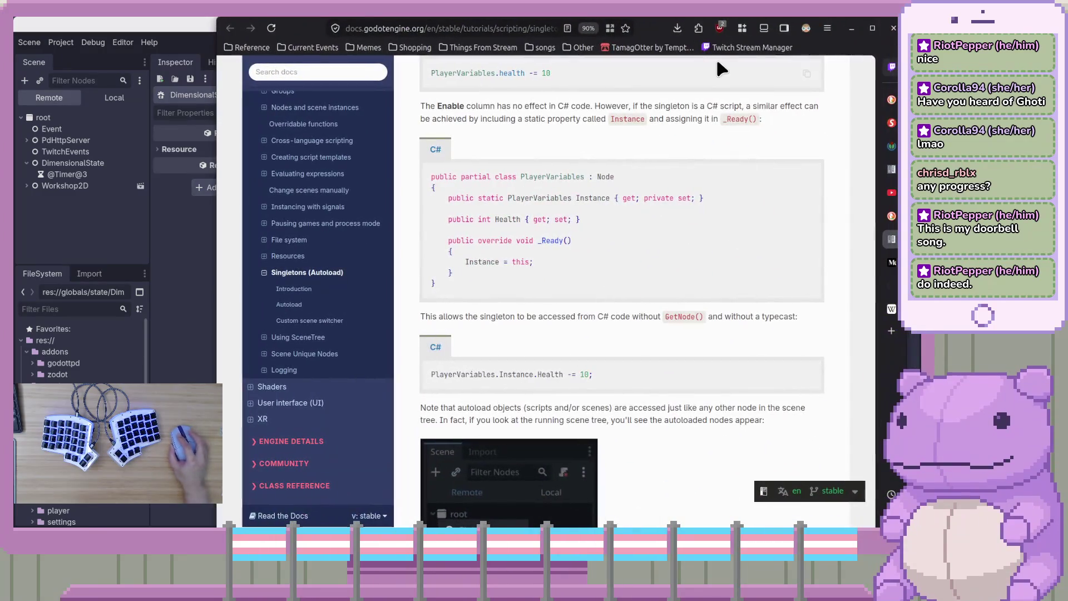
pyautogui.scroll(-5, 690, 231)
pyautogui.scroll(-1, 690, 310)
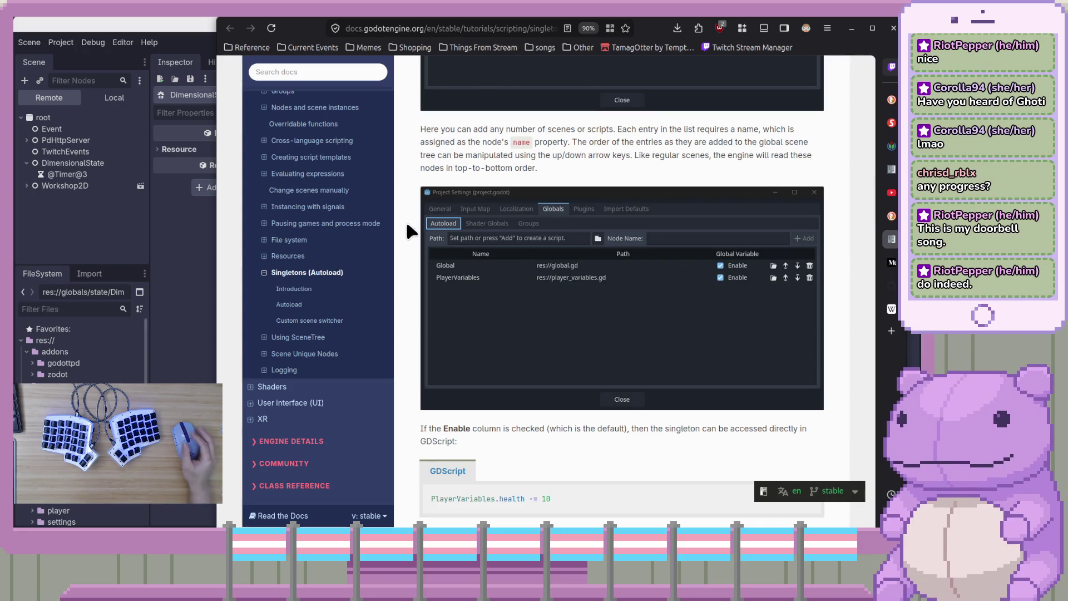
pyautogui.scroll(-1, 412, 281)
pyautogui.scroll(-1, 406, 279)
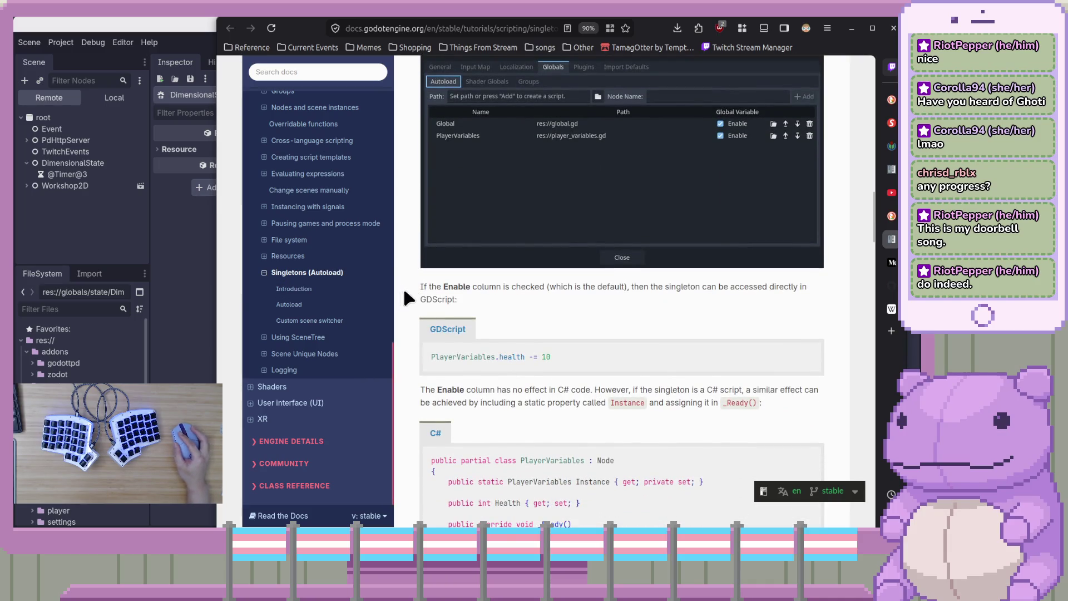
pyautogui.scroll(-2, 409, 317)
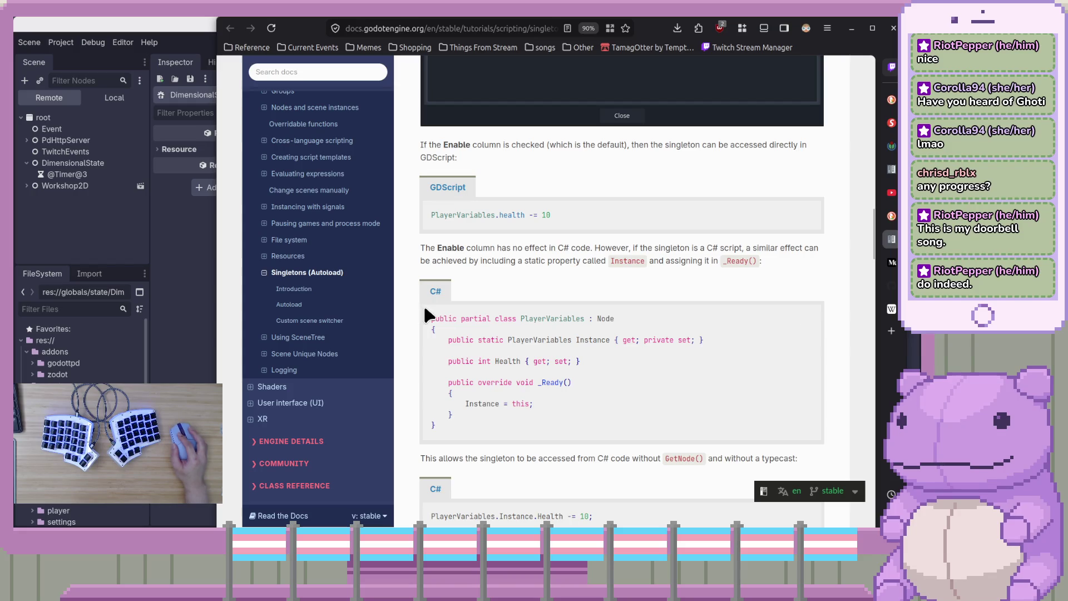
# - Study the C# singleton's static Instance property declaration, then return to the Godot editor
pyautogui.moveTo(423, 303); pyautogui.dragTo(639, 359)
pyautogui.click(638, 358)
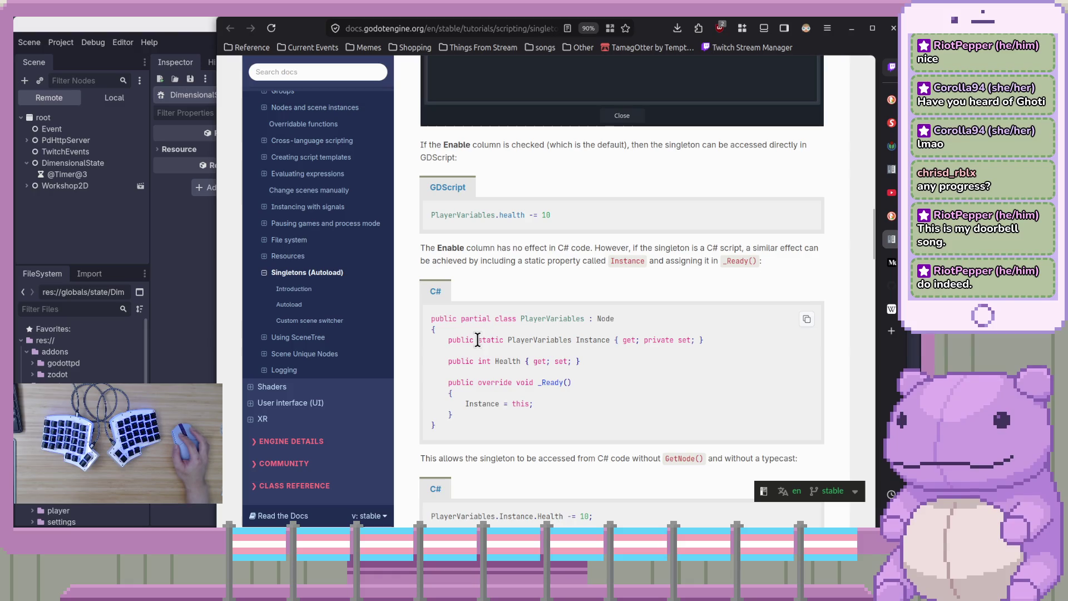
pyautogui.moveTo(475, 340); pyautogui.dragTo(631, 340)
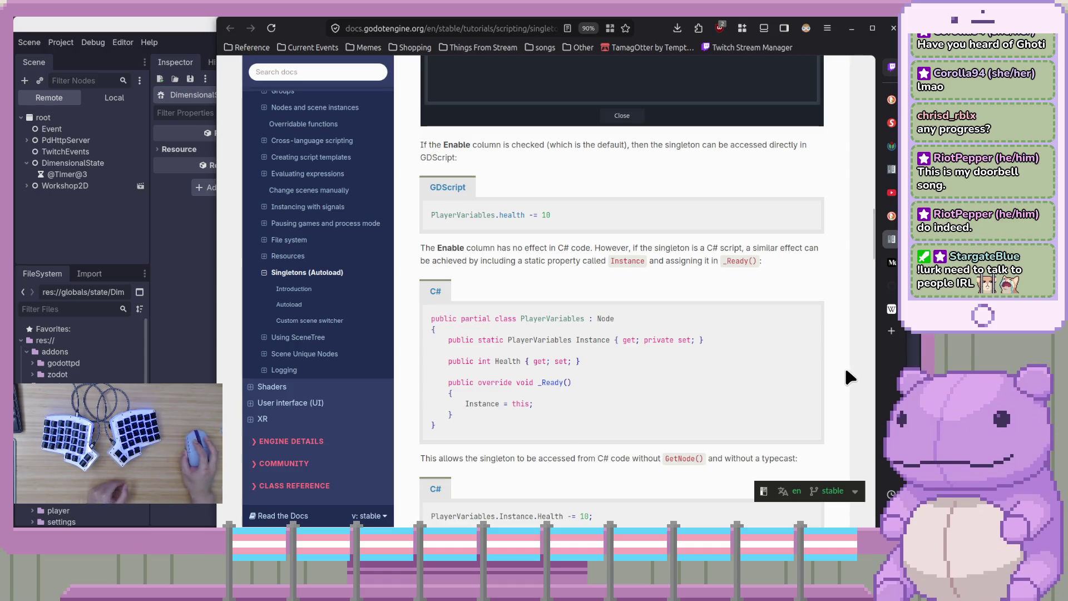
pyautogui.scroll(-4, 530, 341)
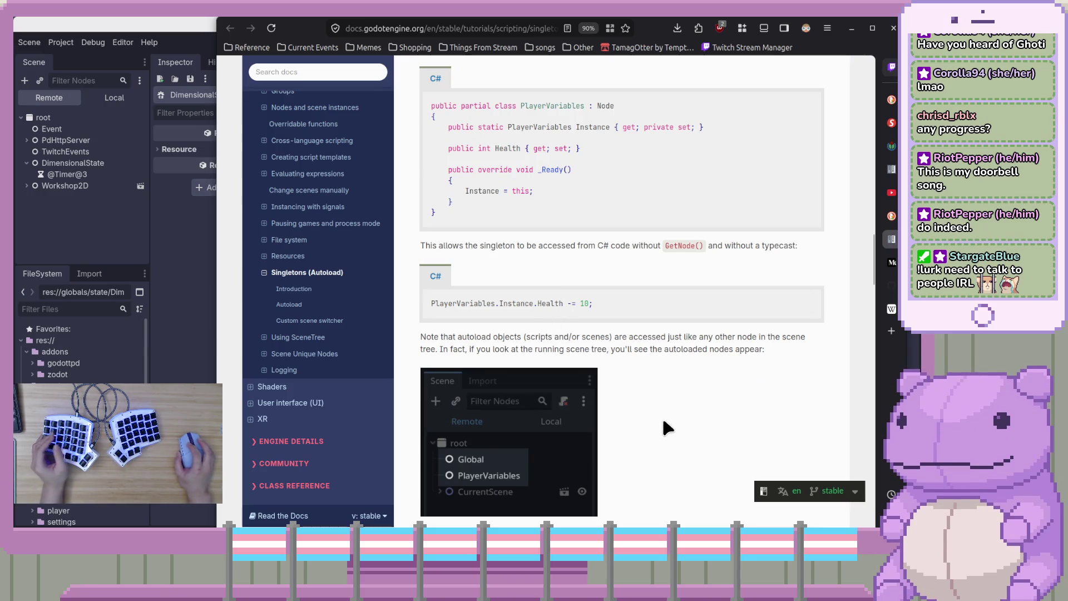
pyautogui.scroll(-4, 663, 417)
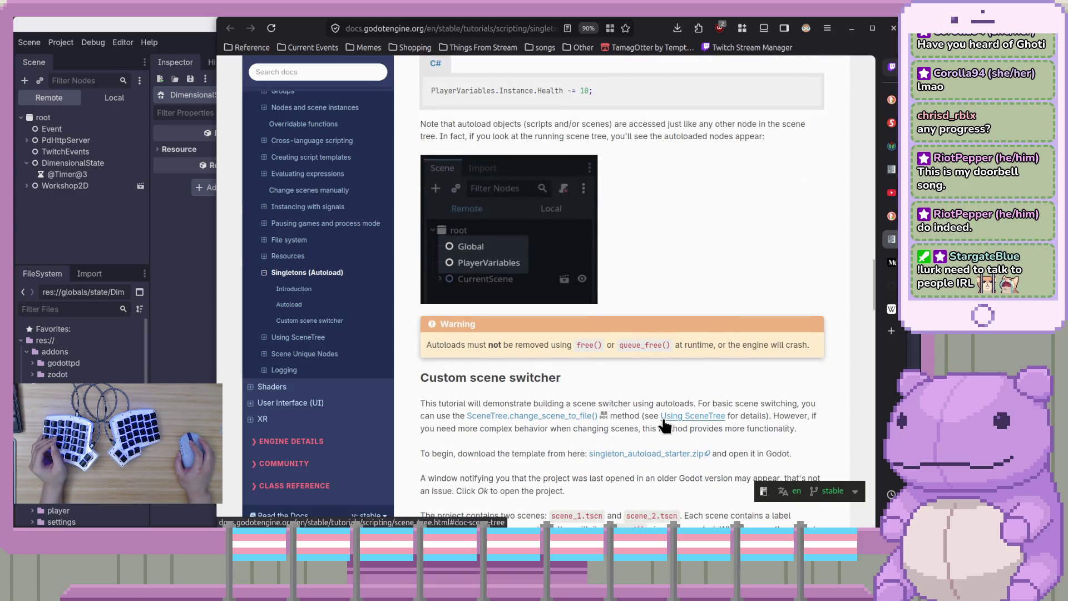
pyautogui.scroll(-5, 577, 424)
pyautogui.scroll(8, 580, 416)
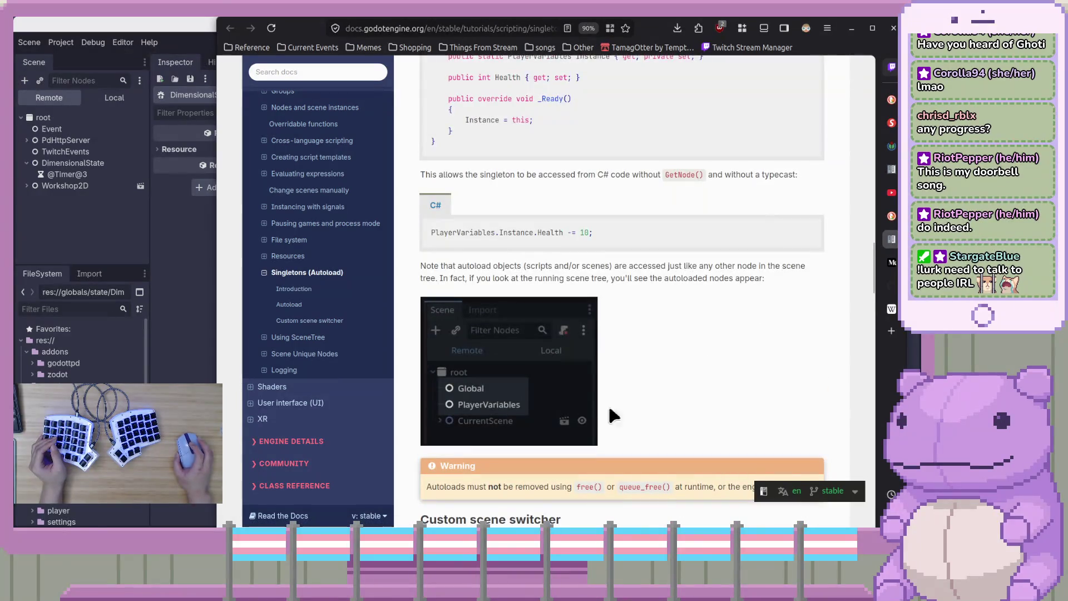
pyautogui.click(192, 294)
pyautogui.click(61, 42)
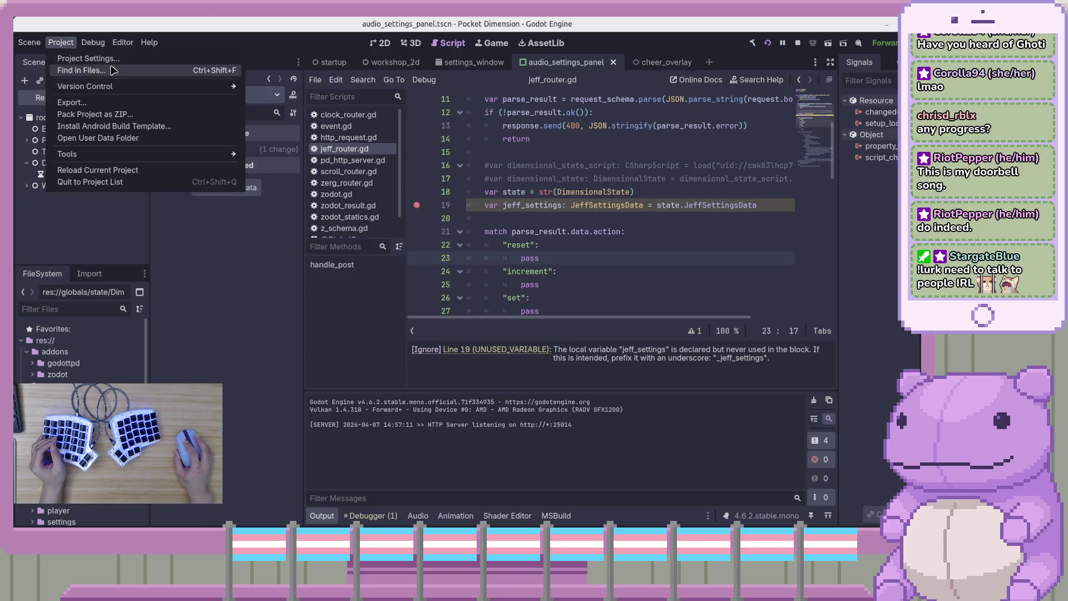
# - Verify the DimensionalState autoload points to res://globals/state/DimensionalState.cs, then stop the running project
pyautogui.click(109, 70)
pyautogui.click(387, 62)
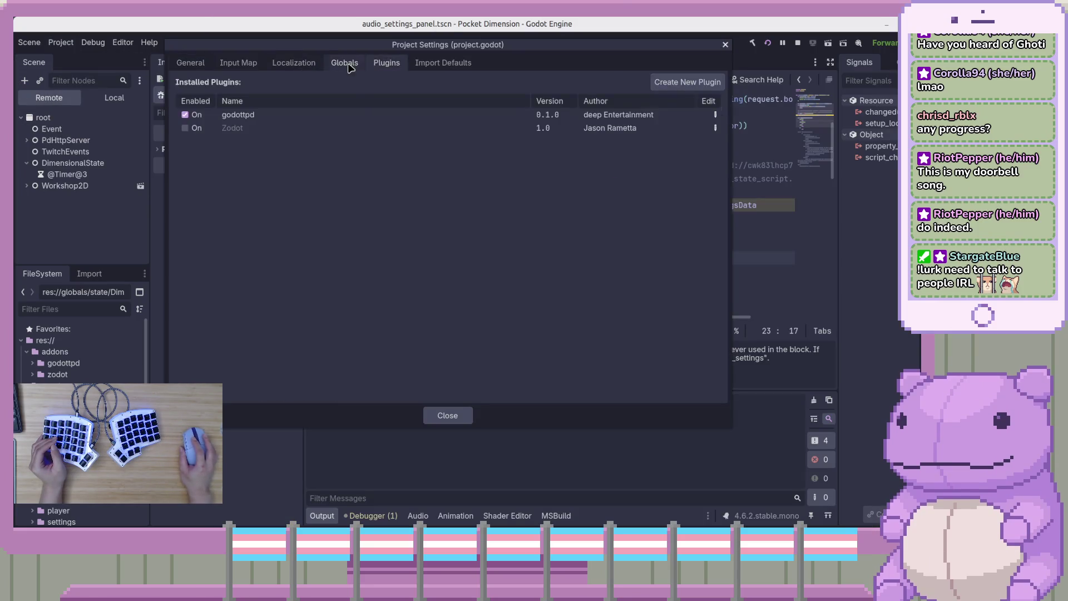
pyautogui.click(344, 63)
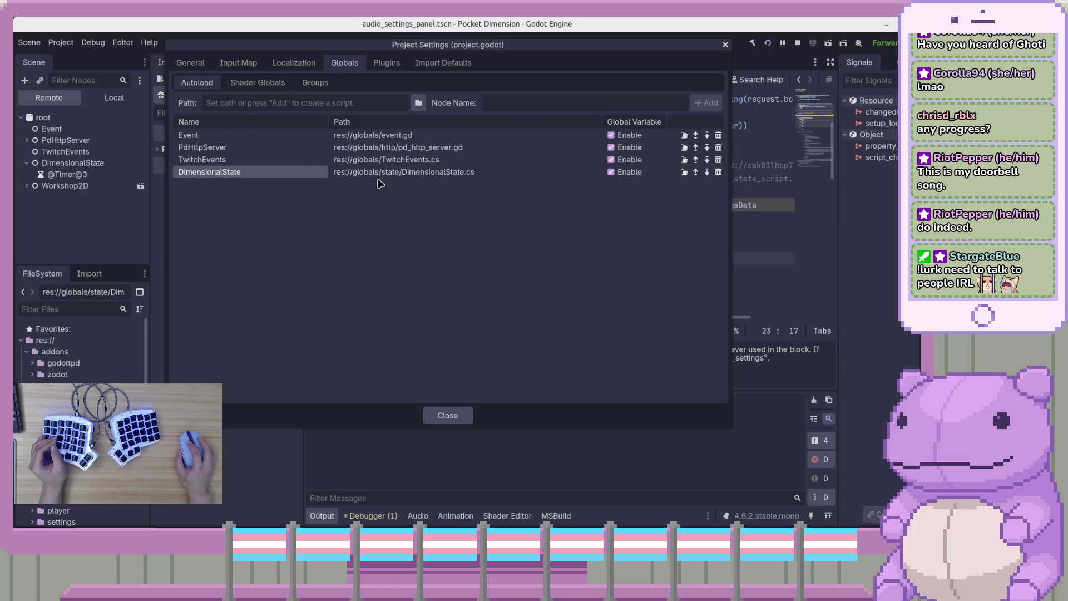
pyautogui.click(526, 175)
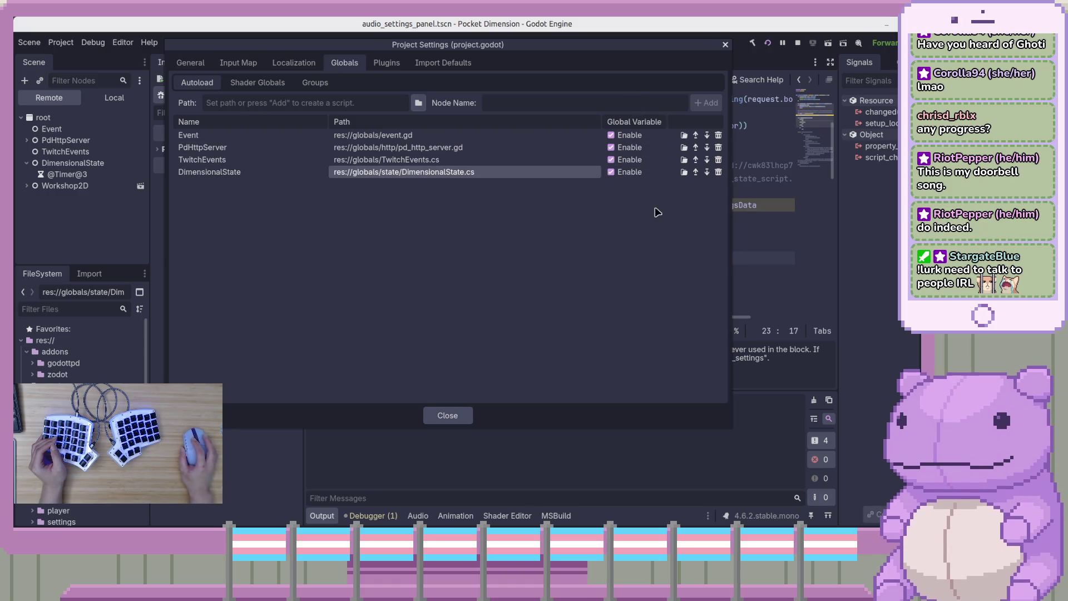
pyautogui.click(725, 46)
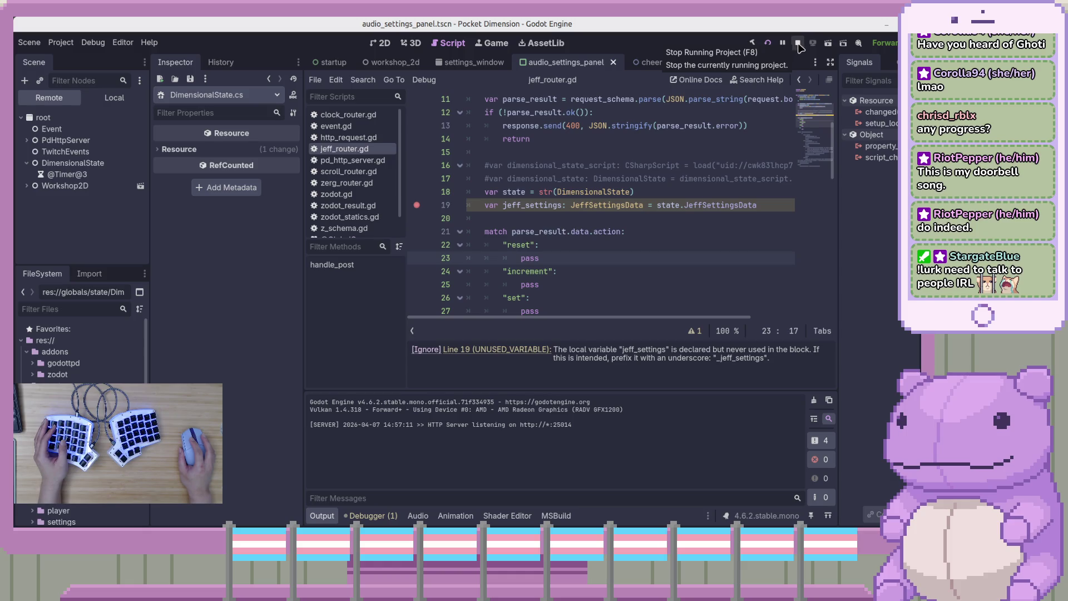
pyautogui.click(799, 44)
pyautogui.click(659, 193)
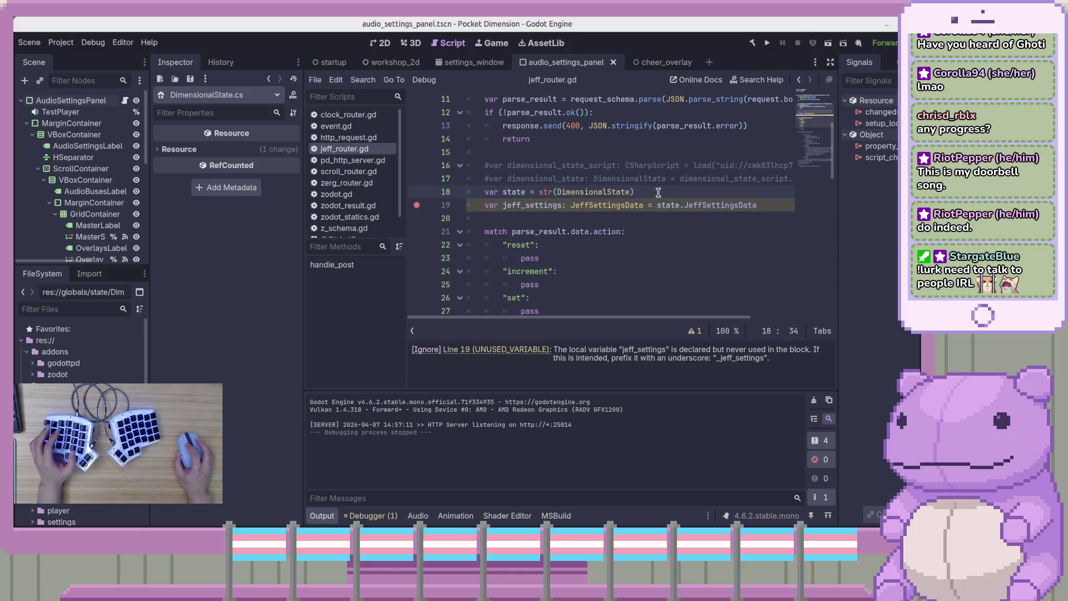
pyautogui.press('Return')
pyautogui.write('Node')
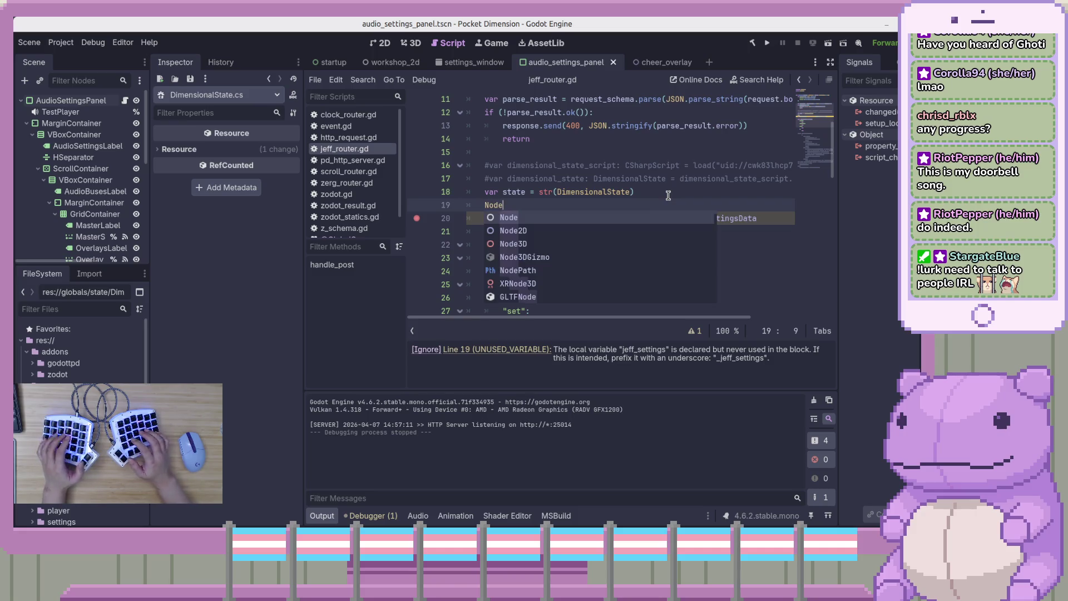
pyautogui.hotkey('ctrl', 'z')
pyautogui.keyDown('ctrl'); pyautogui.click(568, 192); pyautogui.keyUp('ctrl')
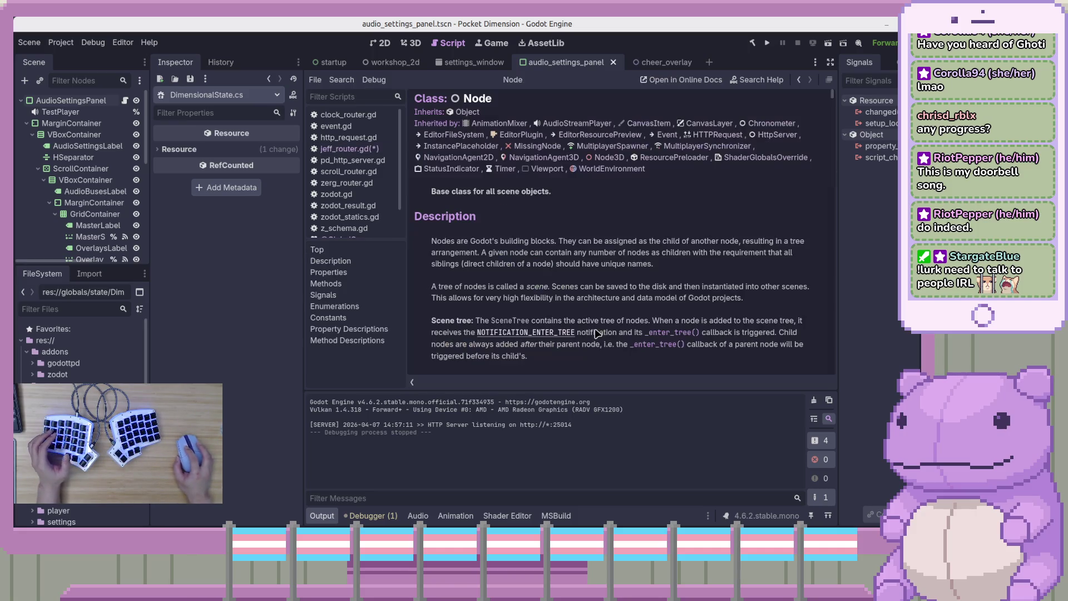
pyautogui.scroll(-10, 597, 333)
pyautogui.scroll(-5, 579, 306)
pyautogui.scroll(-5, 523, 278)
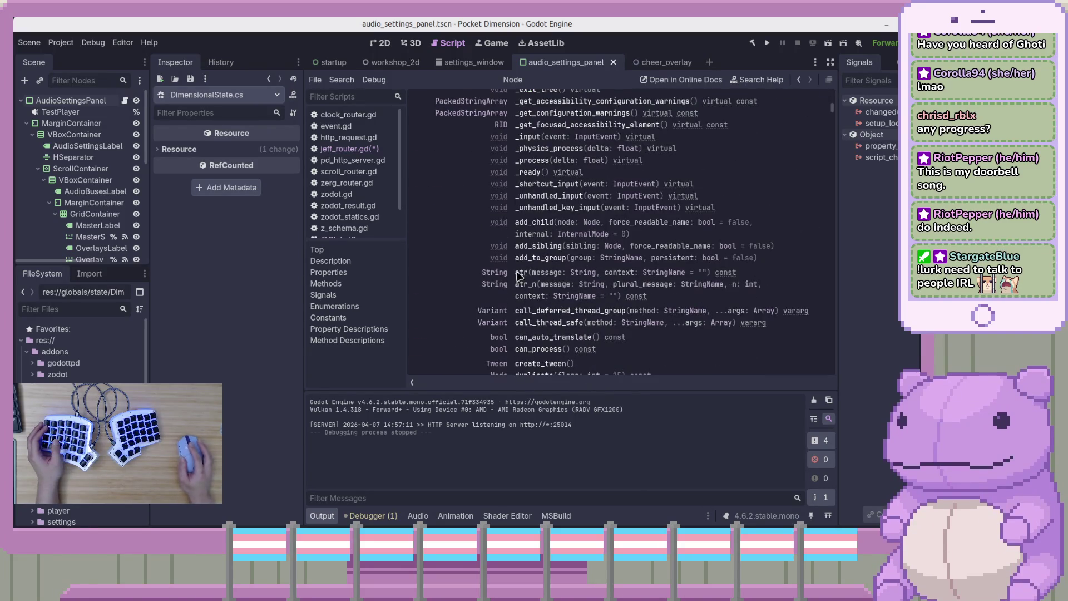
pyautogui.scroll(-3, 613, 354)
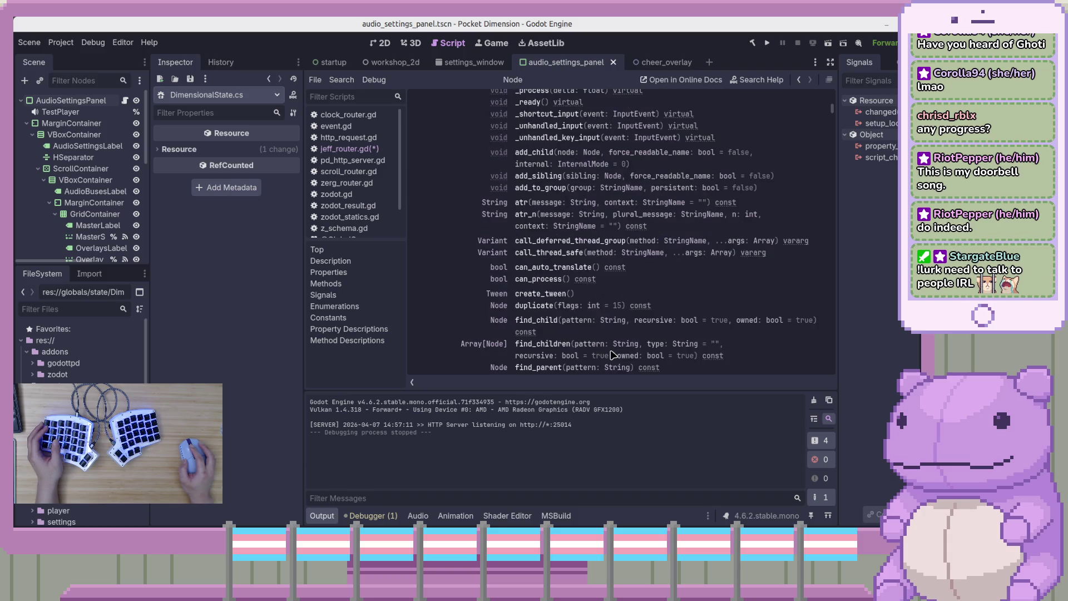
pyautogui.scroll(-5, 612, 354)
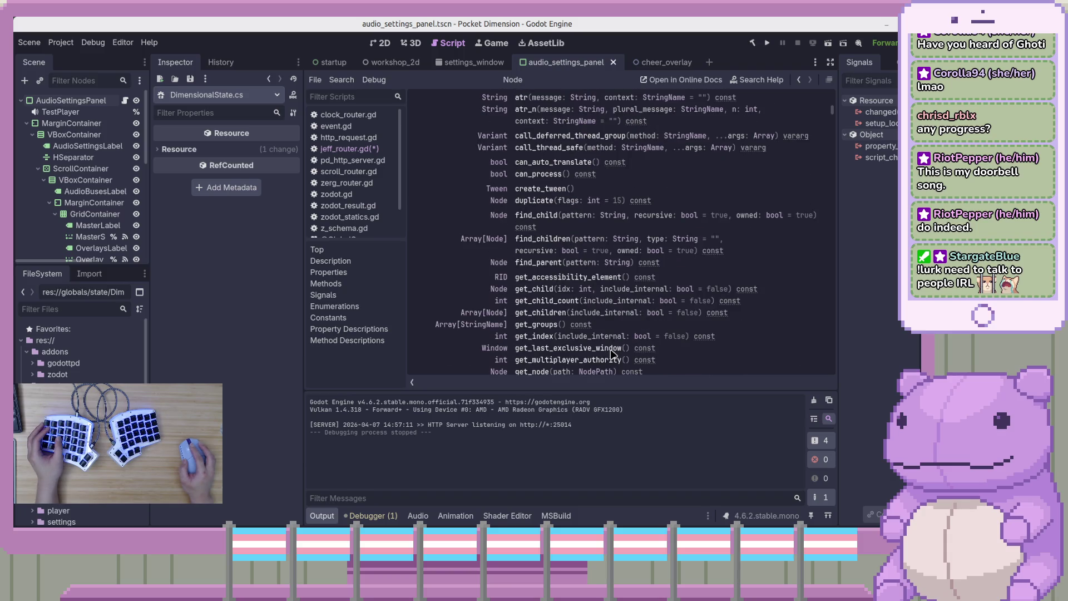
pyautogui.scroll(-5, 503, 306)
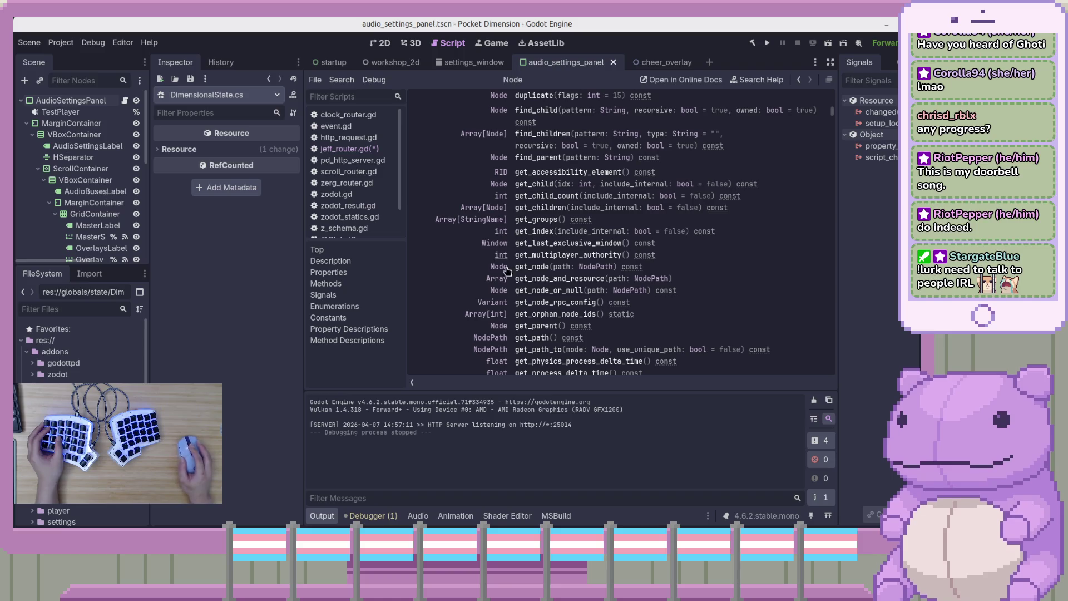
pyautogui.scroll(-6, 547, 316)
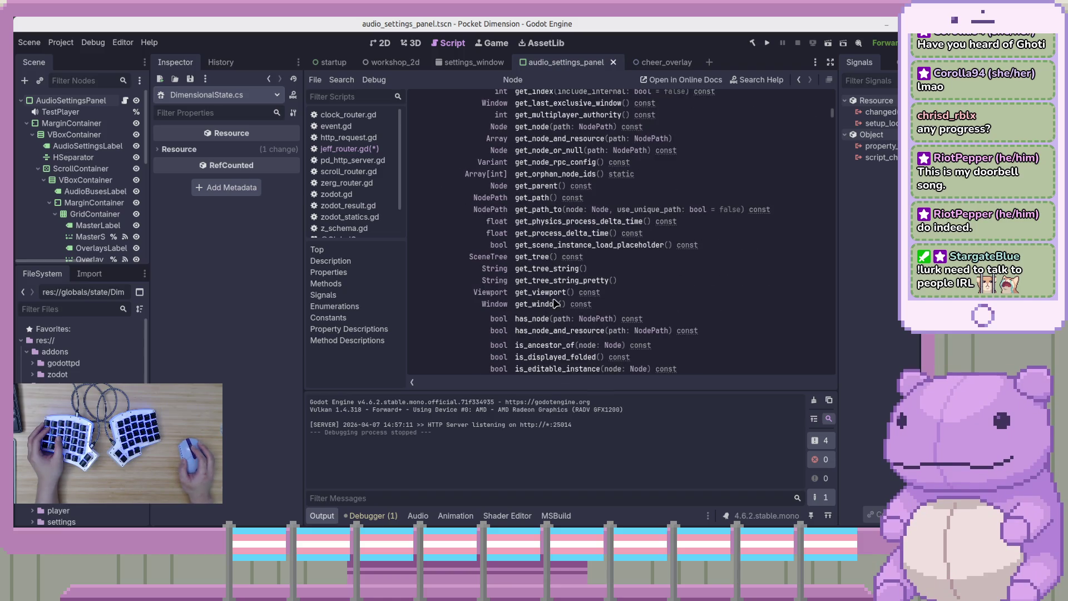
pyautogui.scroll(-3, 612, 330)
pyautogui.scroll(-9, 626, 332)
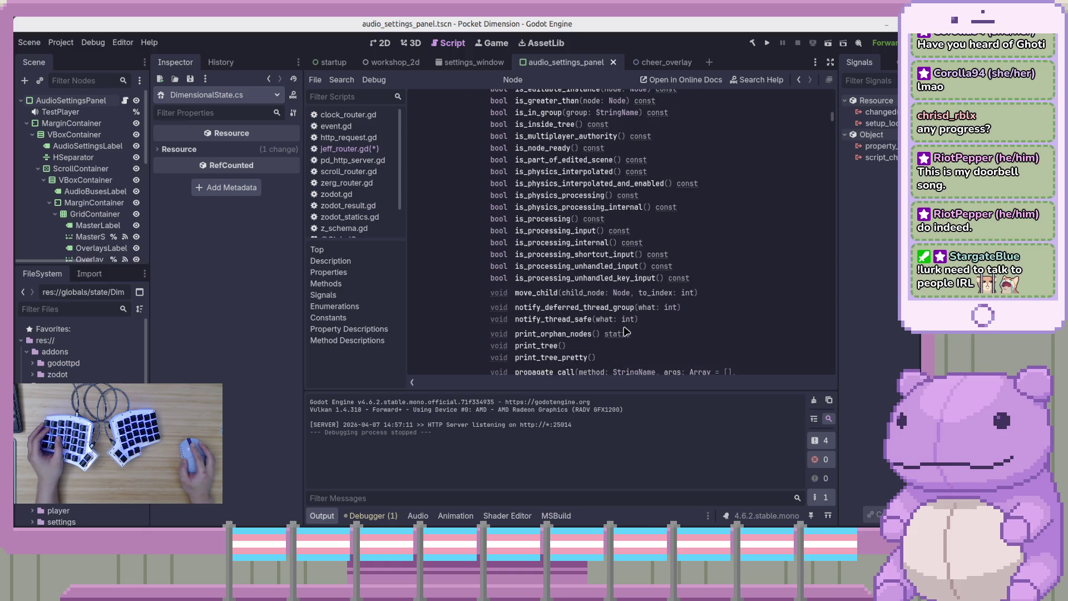
pyautogui.scroll(-9, 626, 332)
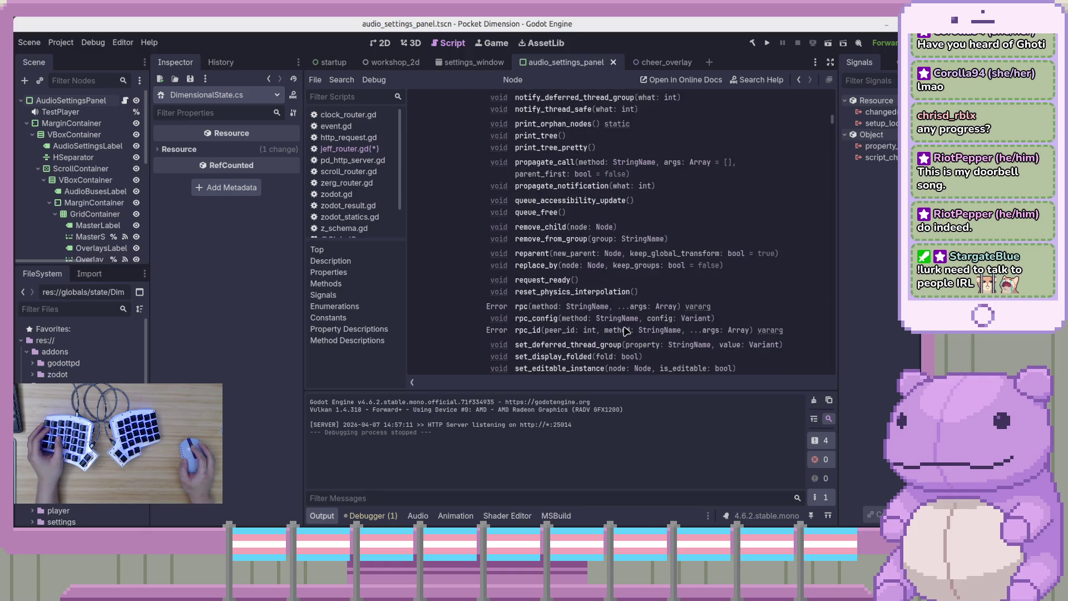
pyautogui.scroll(-8, 626, 332)
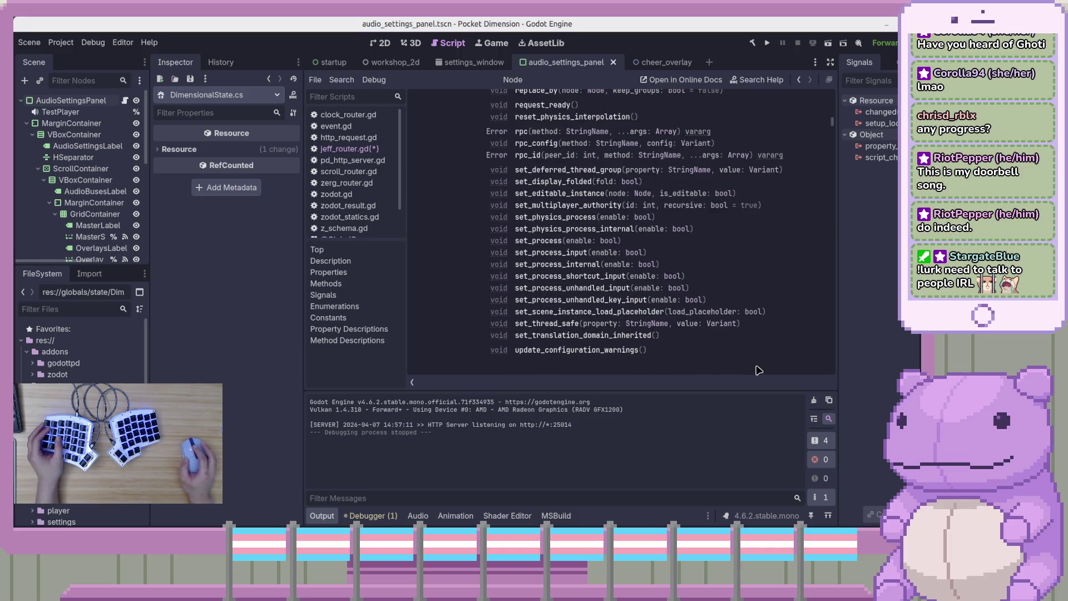
pyautogui.scroll(-8, 758, 369)
pyautogui.moveTo(831, 134); pyautogui.dragTo(838, 66)
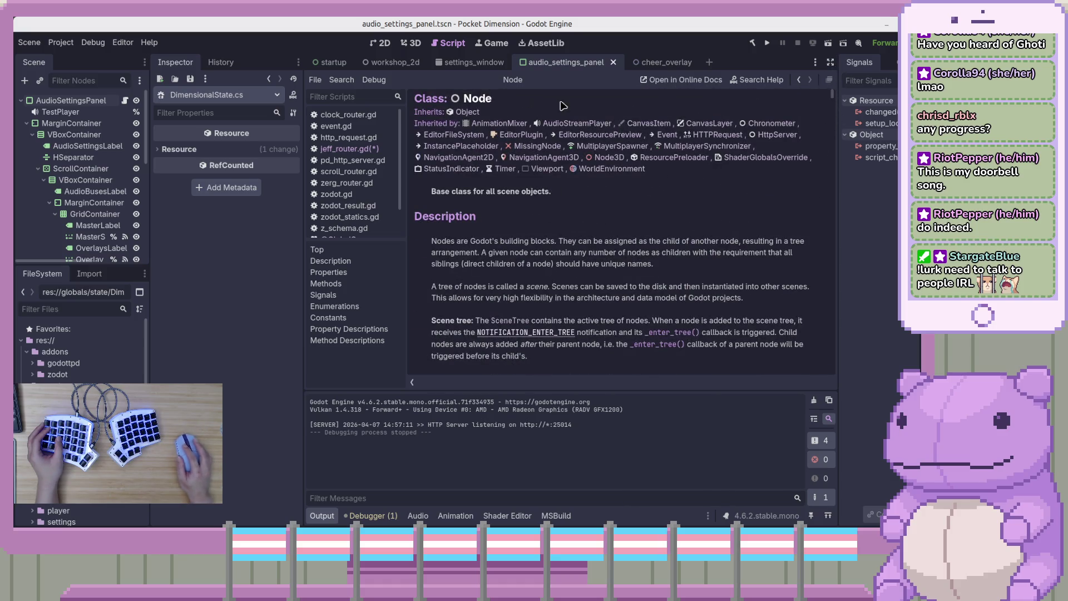
pyautogui.scroll(-3, 547, 263)
pyautogui.scroll(3, 551, 281)
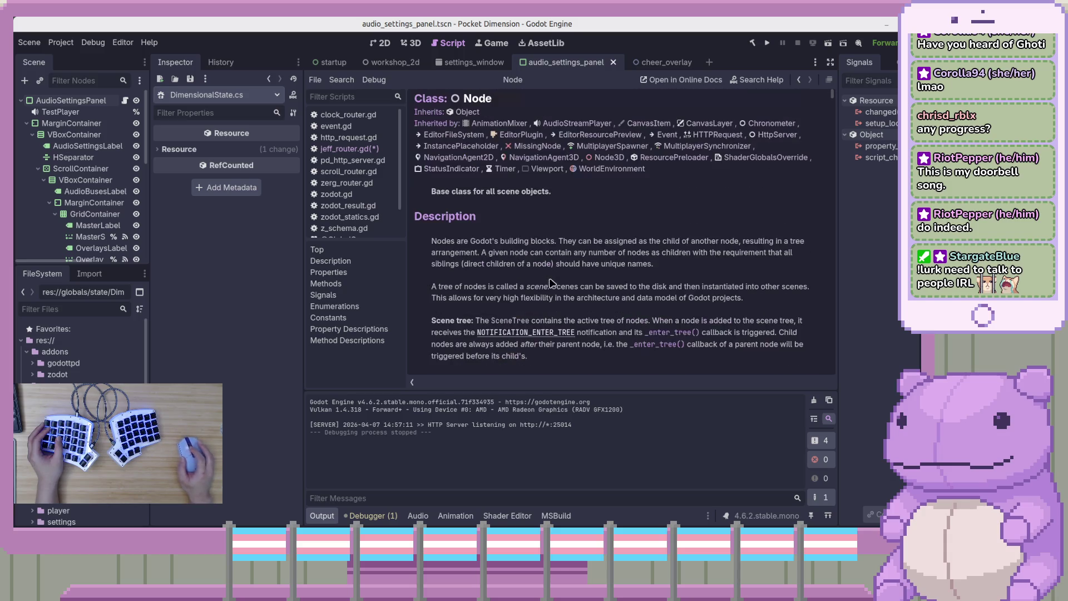
pyautogui.click(470, 112)
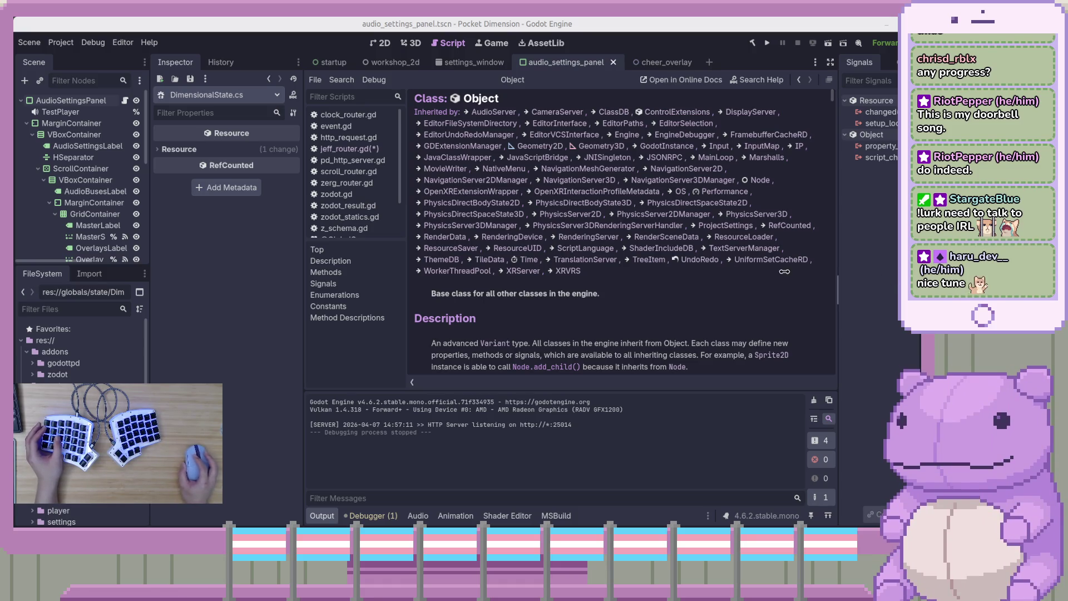
# - Scroll the Object class reference and jump to the _get_property_list() method description
pyautogui.scroll(-5, 671, 320)
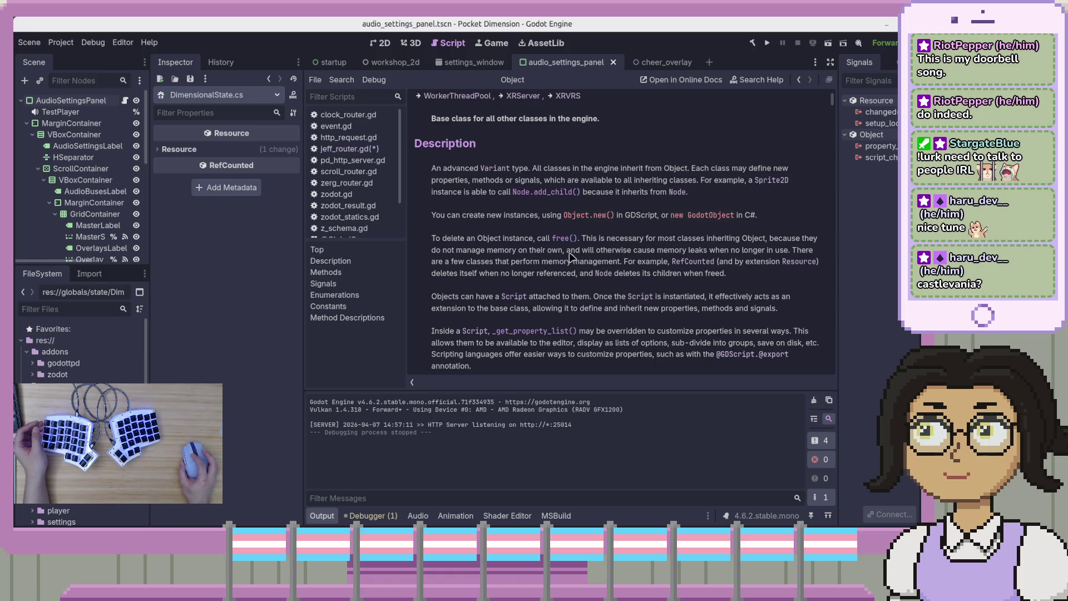
pyautogui.scroll(-5, 571, 257)
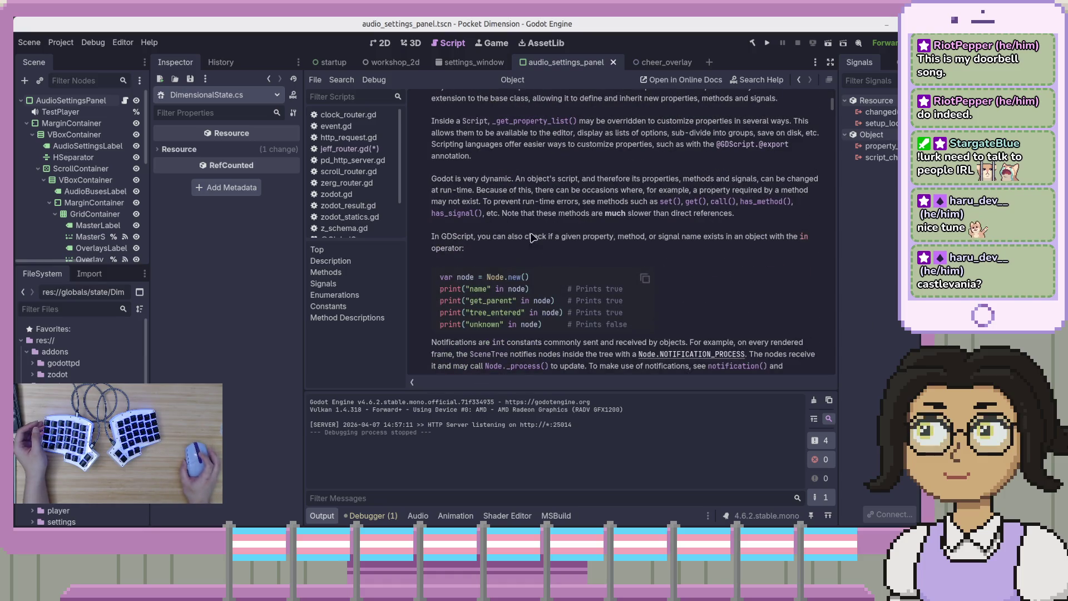
pyautogui.click(565, 128)
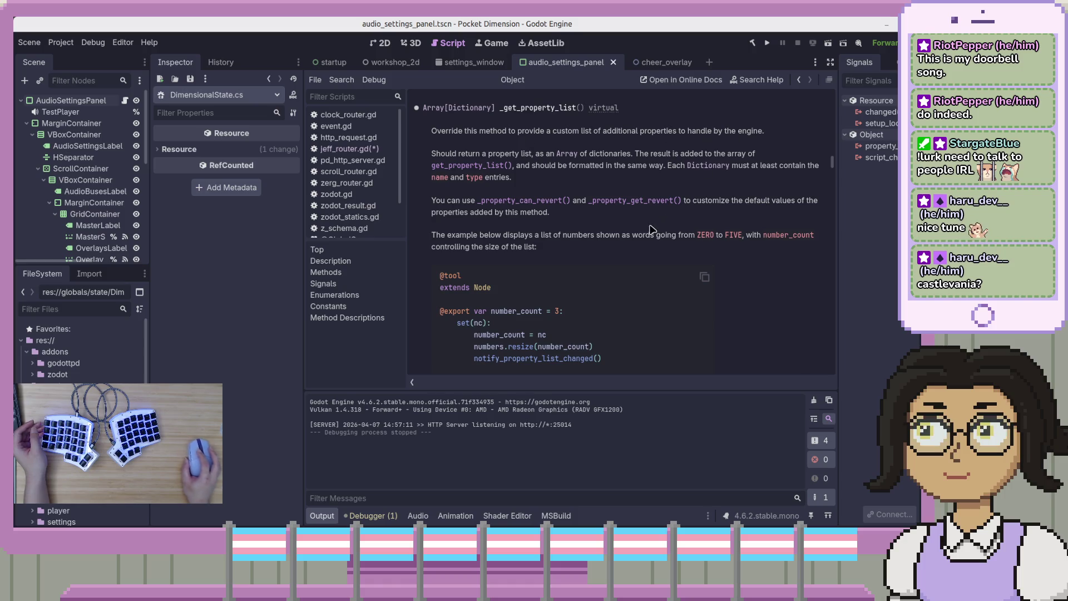
pyautogui.scroll(2, 653, 229)
pyautogui.scroll(-3, 654, 253)
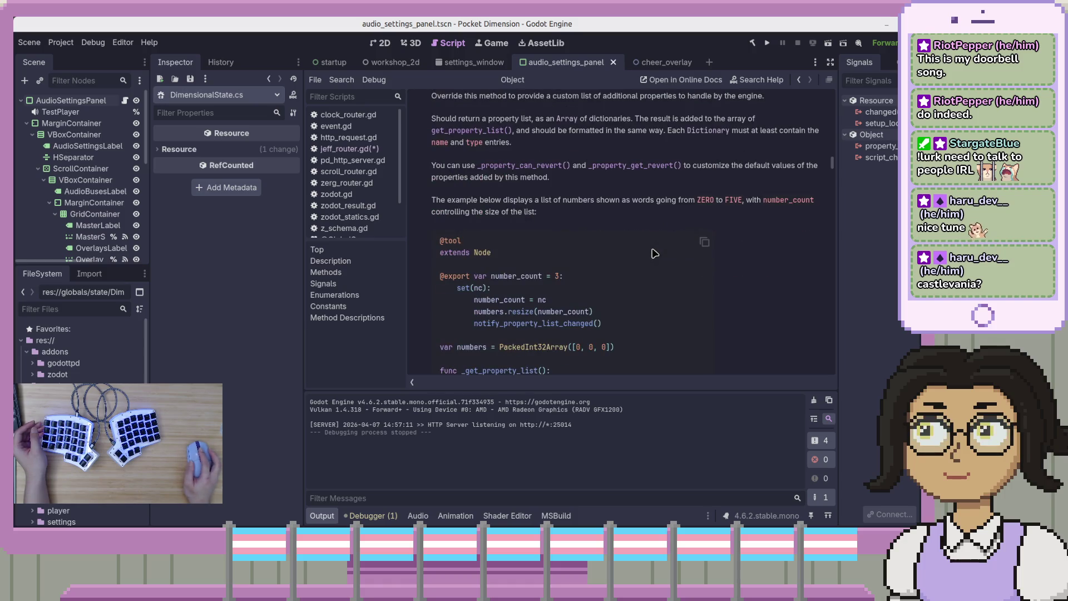
pyautogui.scroll(-3, 654, 253)
pyautogui.scroll(-3, 654, 253)
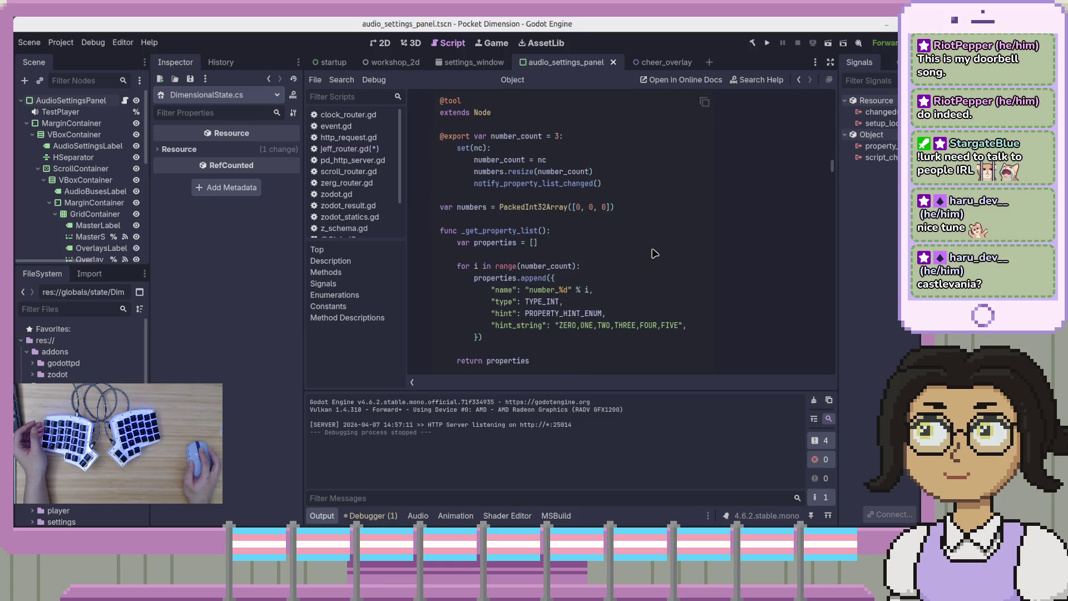
pyautogui.scroll(5, 655, 254)
pyautogui.scroll(10, 655, 254)
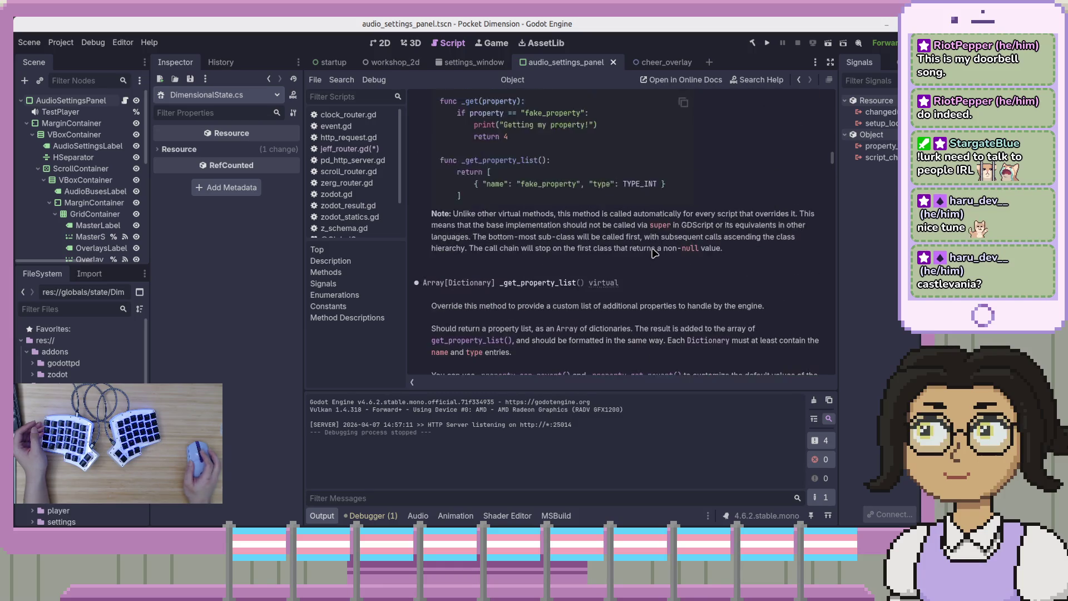
# - Step back and forward through help history, then scroll up through Object's method docs
pyautogui.hotkey('alt', 'Left')
pyautogui.hotkey('alt', 'Right')
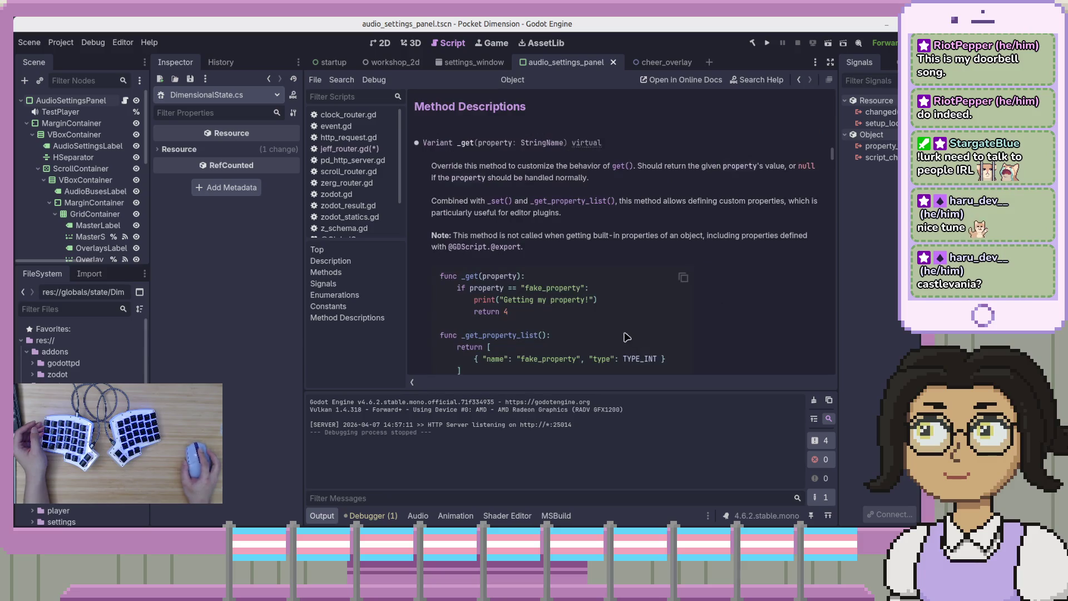
pyautogui.scroll(3, 620, 322)
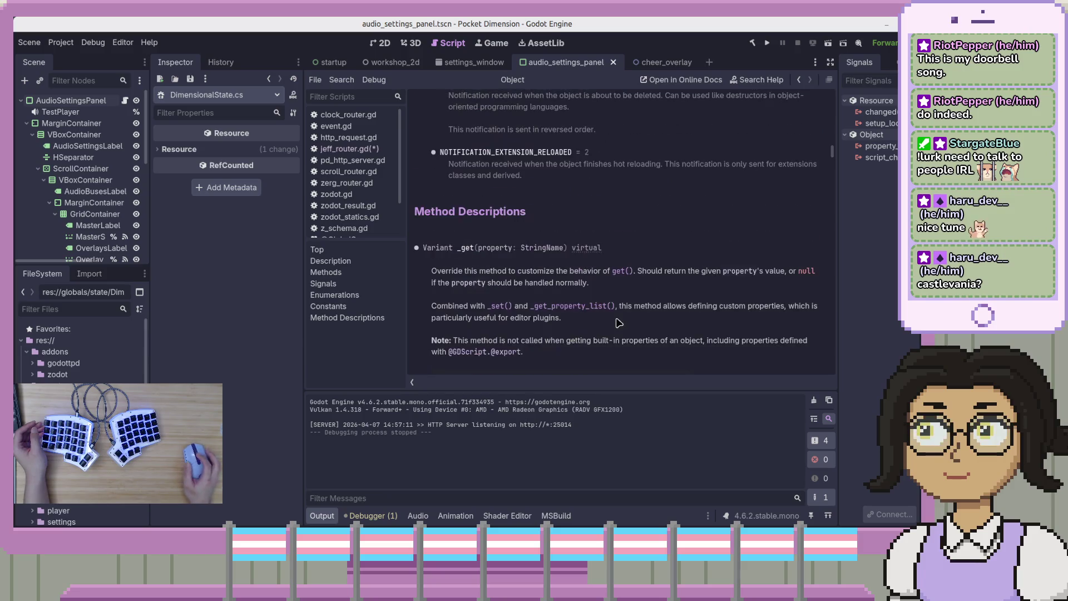
pyautogui.scroll(10, 619, 323)
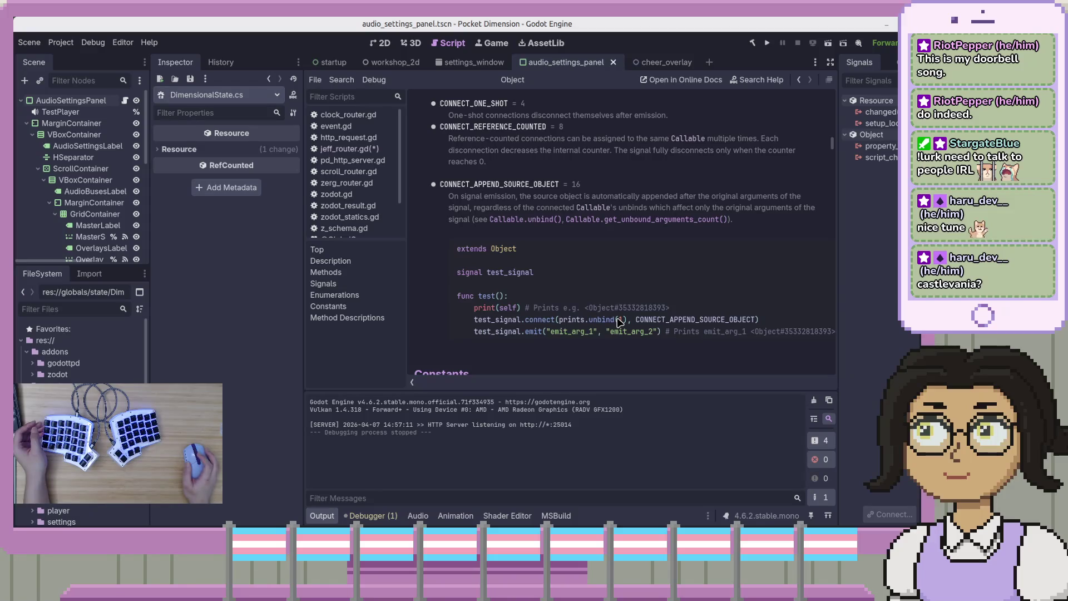
pyautogui.scroll(10, 620, 322)
pyautogui.scroll(2, 618, 325)
pyautogui.scroll(3, 500, 315)
pyautogui.scroll(3, 523, 285)
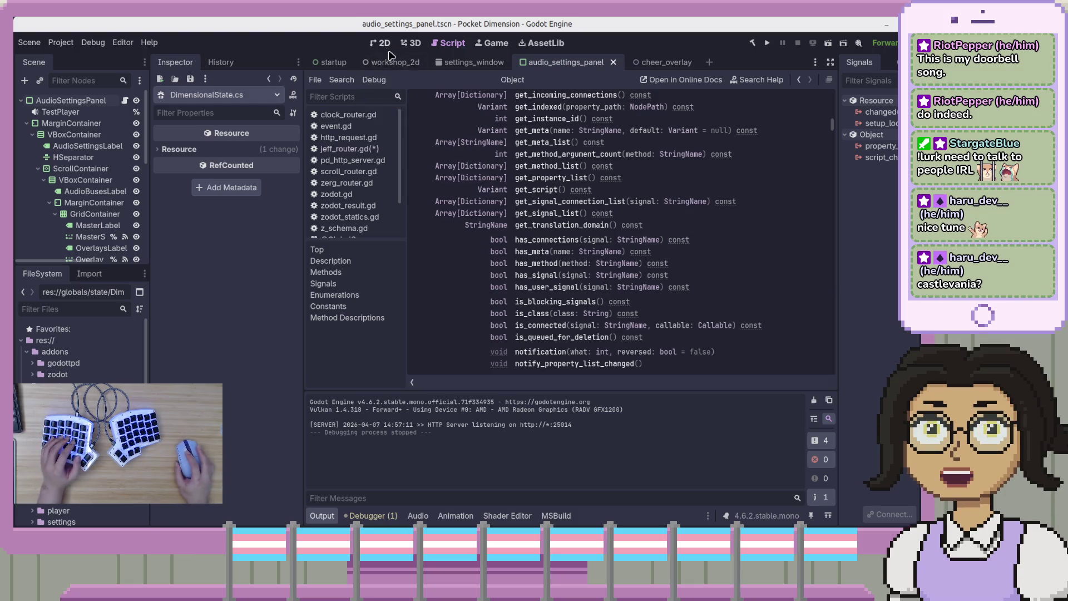
# - Cycle through the 2D, 3D and Game workspaces, then return to jeff_router.gd in the script editor
pyautogui.hotkey('ctrl', 'F1')
pyautogui.click(411, 43)
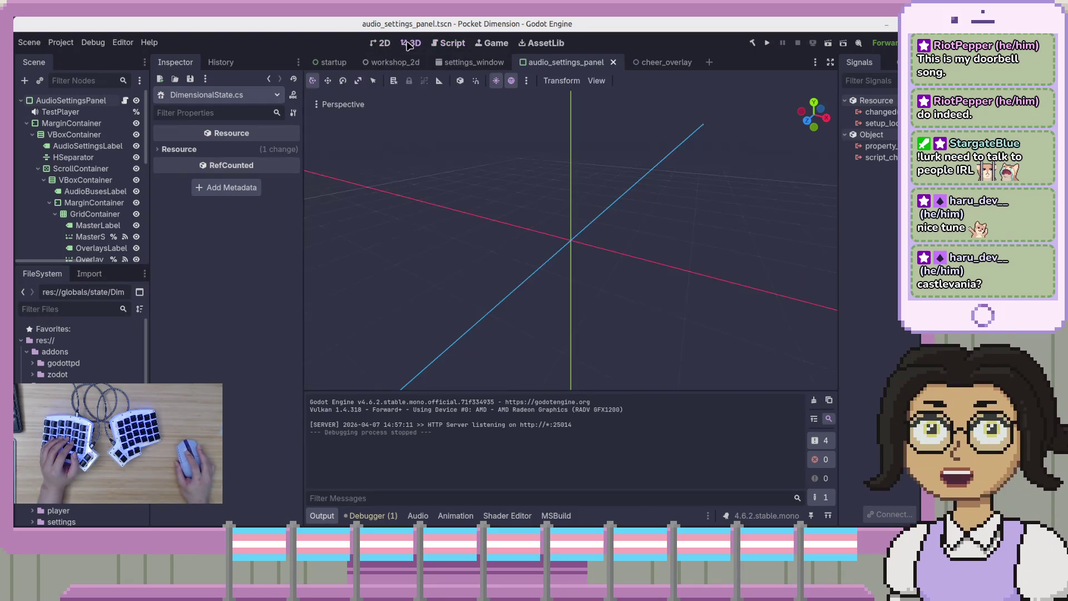
pyautogui.click(480, 44)
pyautogui.click(449, 43)
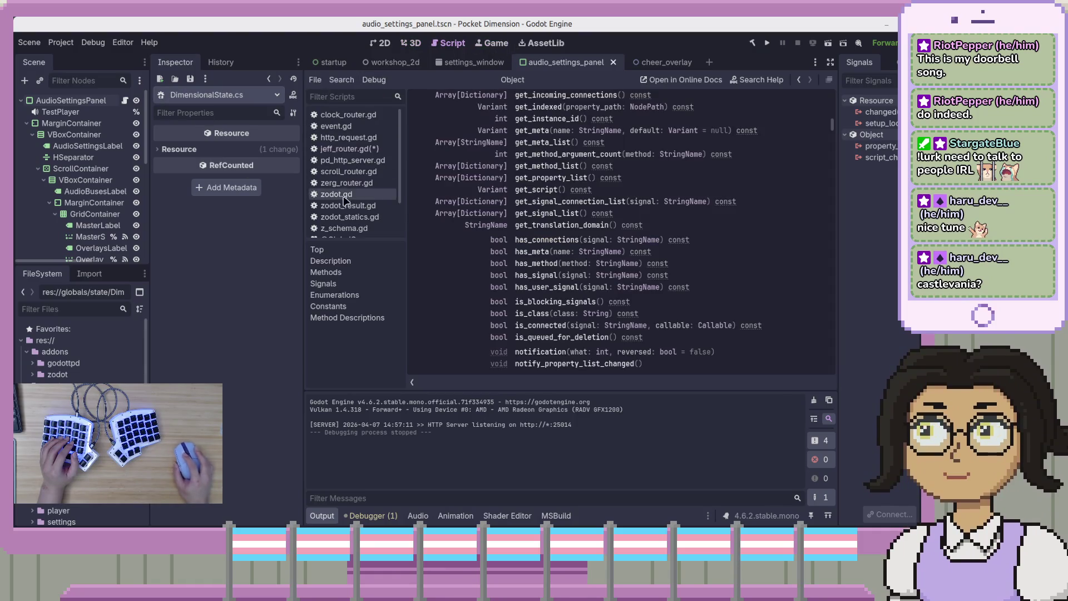
pyautogui.click(348, 149)
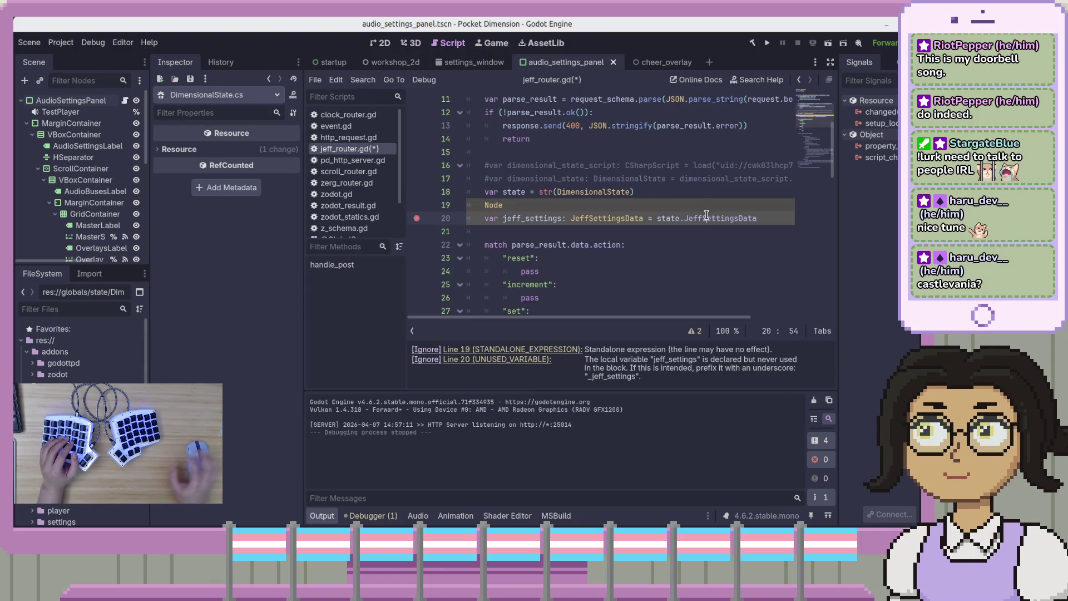
# - Replace the stray Node line with 'for method_name in DimensionalState.get_property_list():'
pyautogui.press('End')
pyautogui.press('BackSpace')
pyautogui.press('BackSpace')
pyautogui.press('BackSpace')
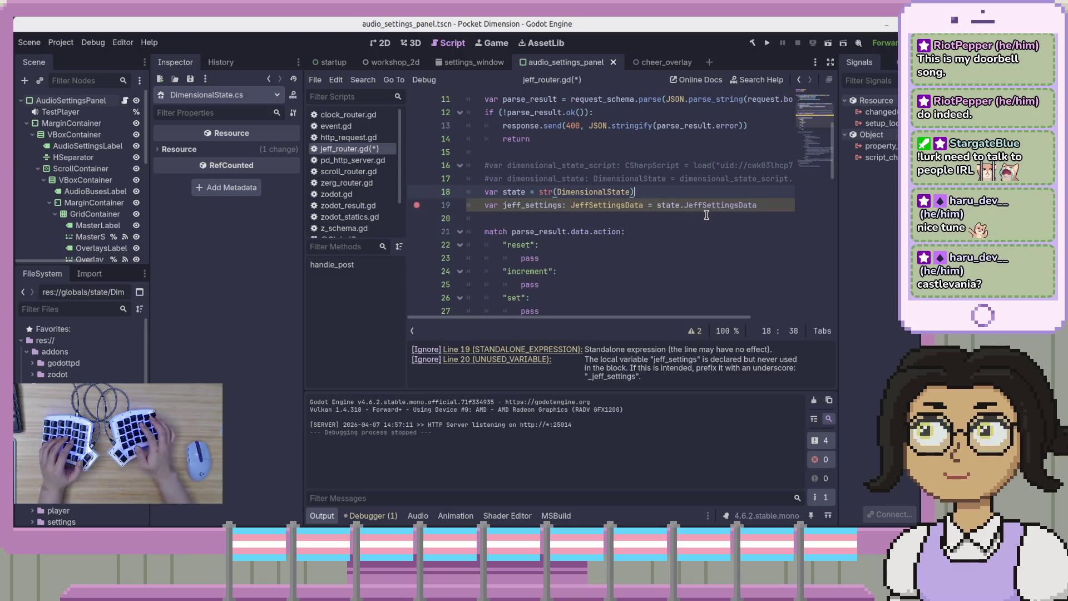
pyautogui.press('Return')
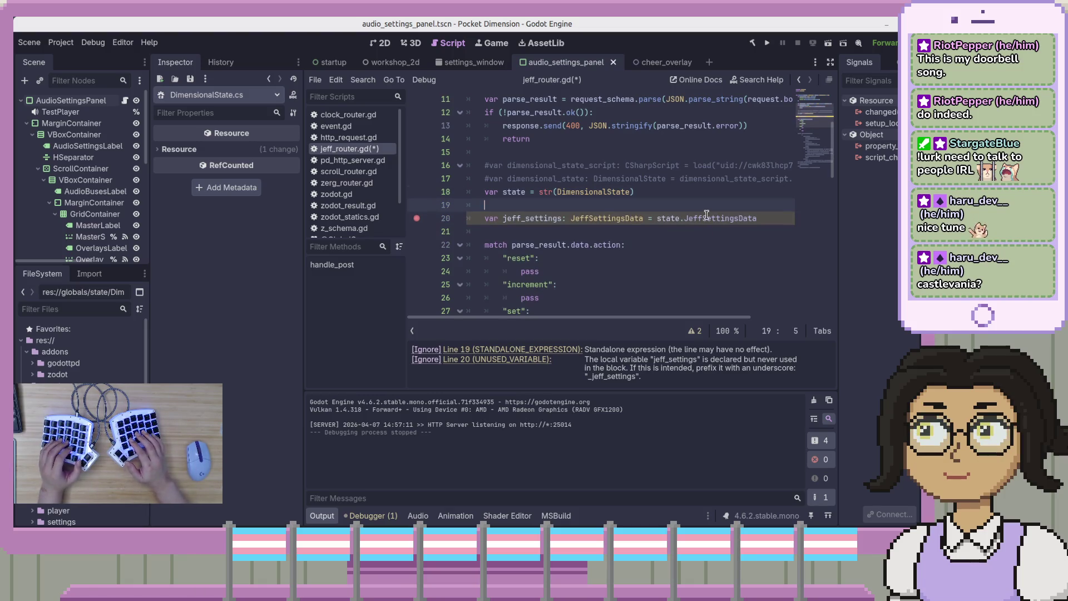
pyautogui.write('for ')
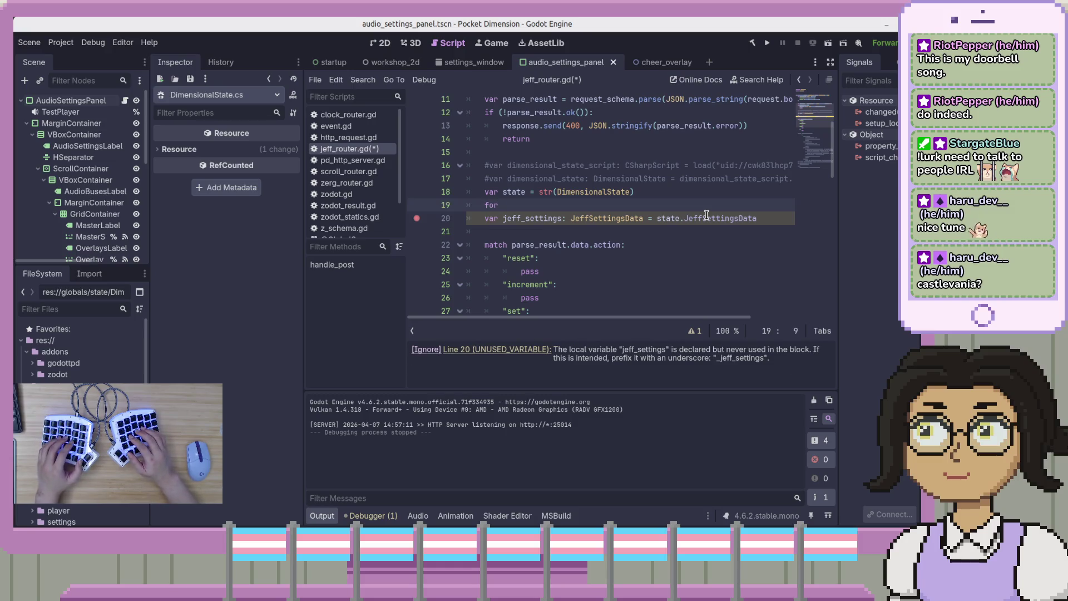
pyautogui.write('v')
pyautogui.press('BackSpace')
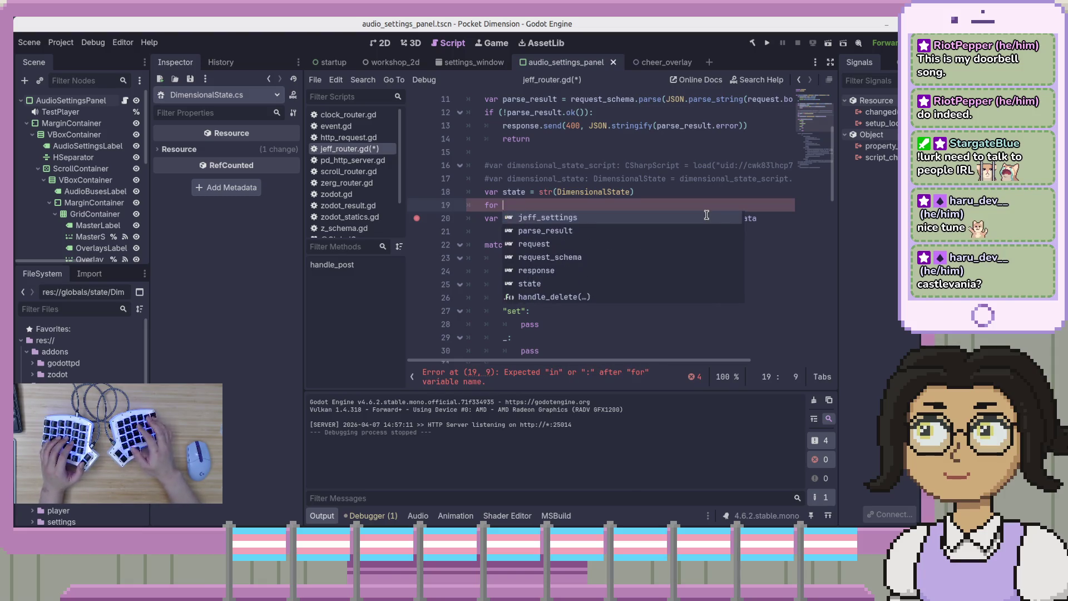
pyautogui.write('metho')
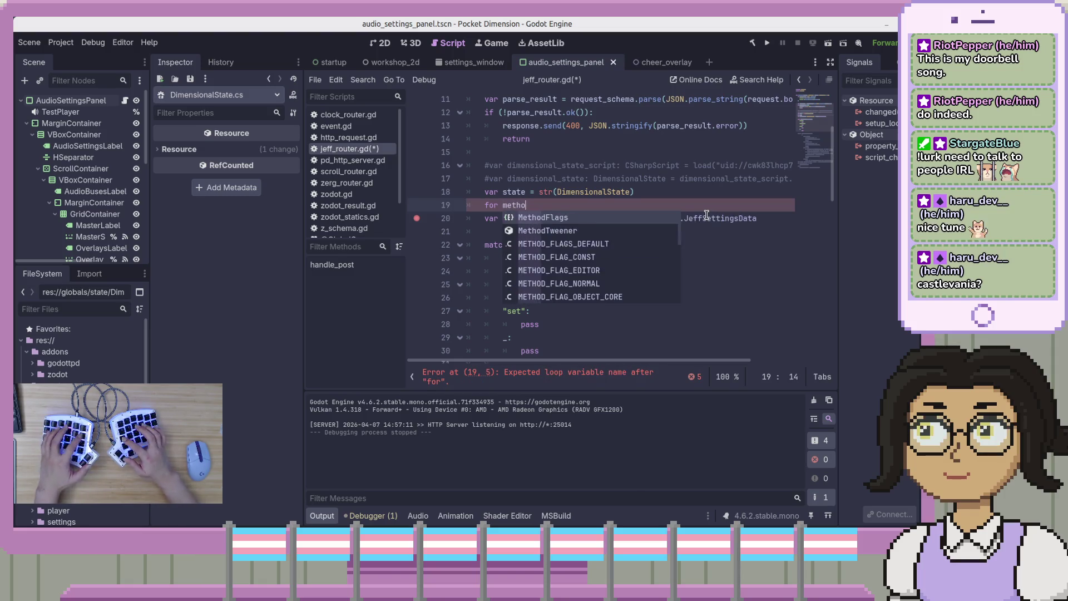
pyautogui.write('d_name in ')
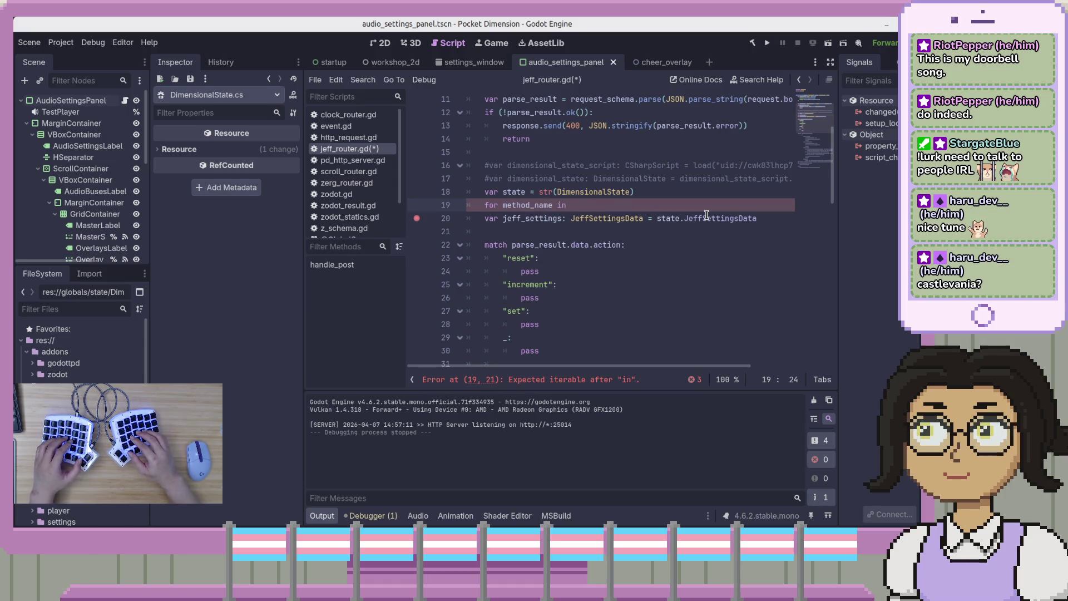
pyautogui.write('DimensionalState.')
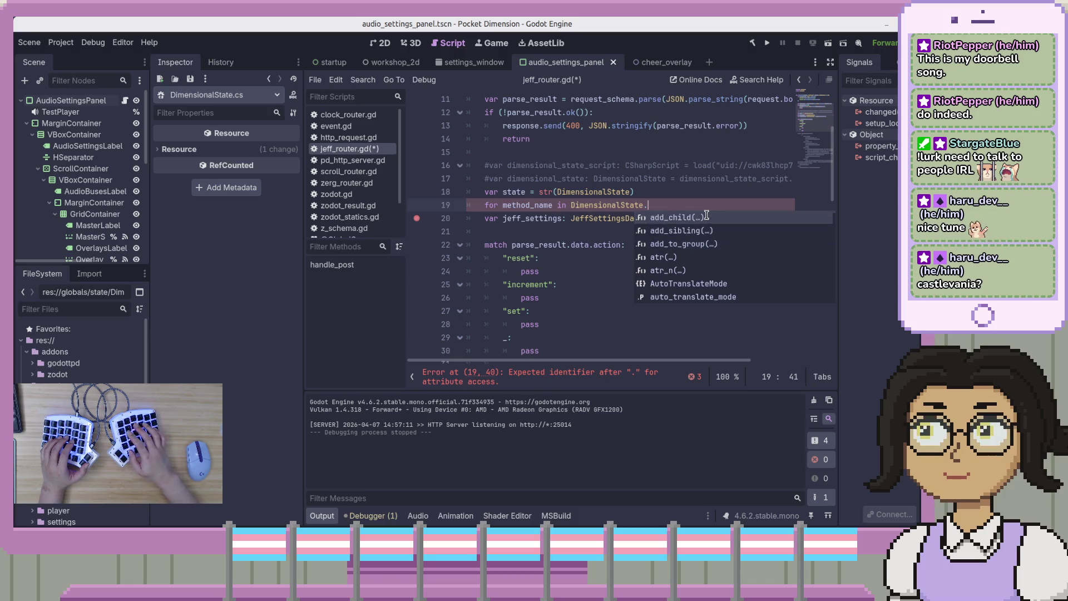
pyautogui.write('get_pr')
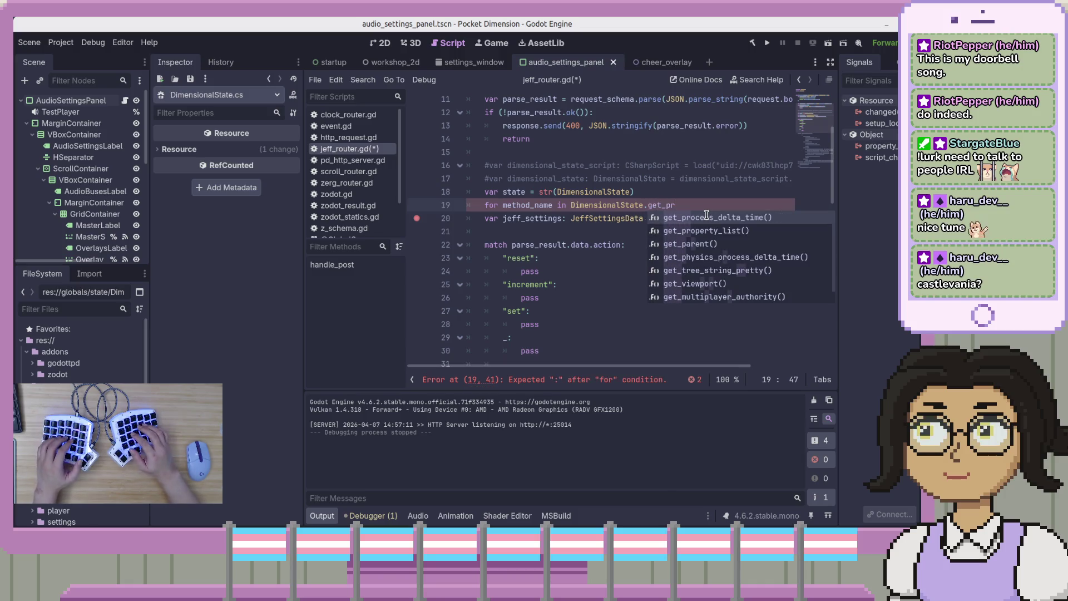
pyautogui.press('Return')
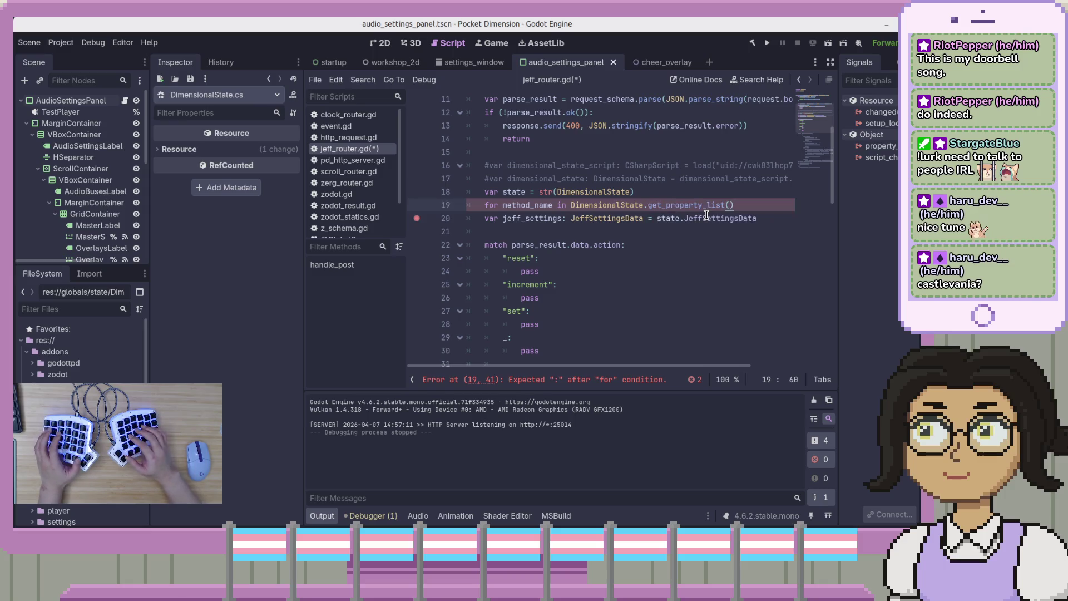
pyautogui.write(':')
pyautogui.press('Return')
# - Rename the loop variable to property_name, add print(str(property_name)) in the body, save, and run
pyautogui.press('Up')
pyautogui.hotkey('ctrl', 'shift', 'Right')
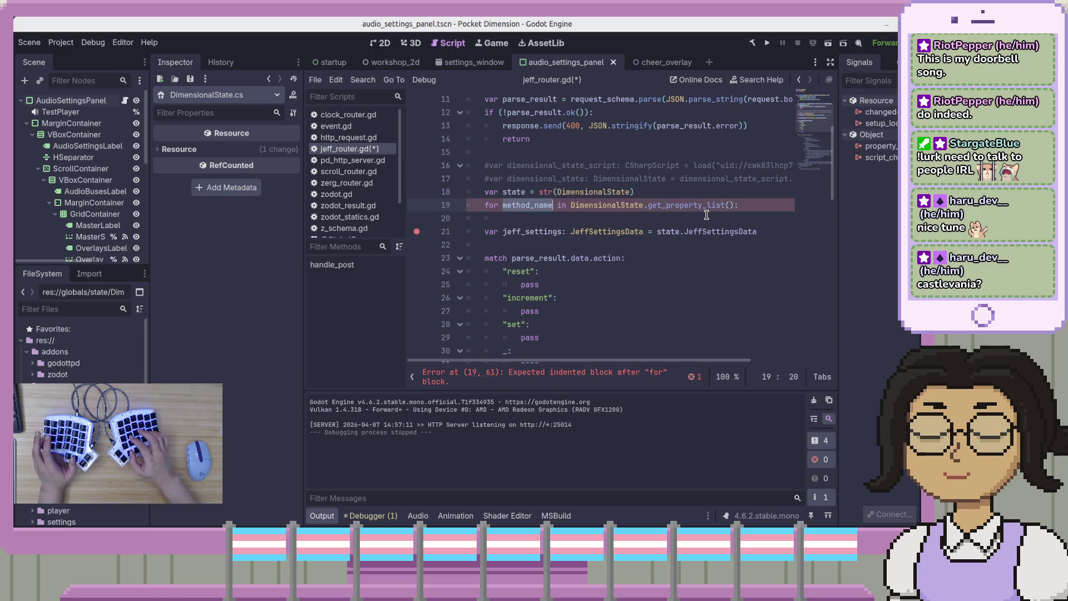
pyautogui.write('proper')
pyautogui.write('ty_name')
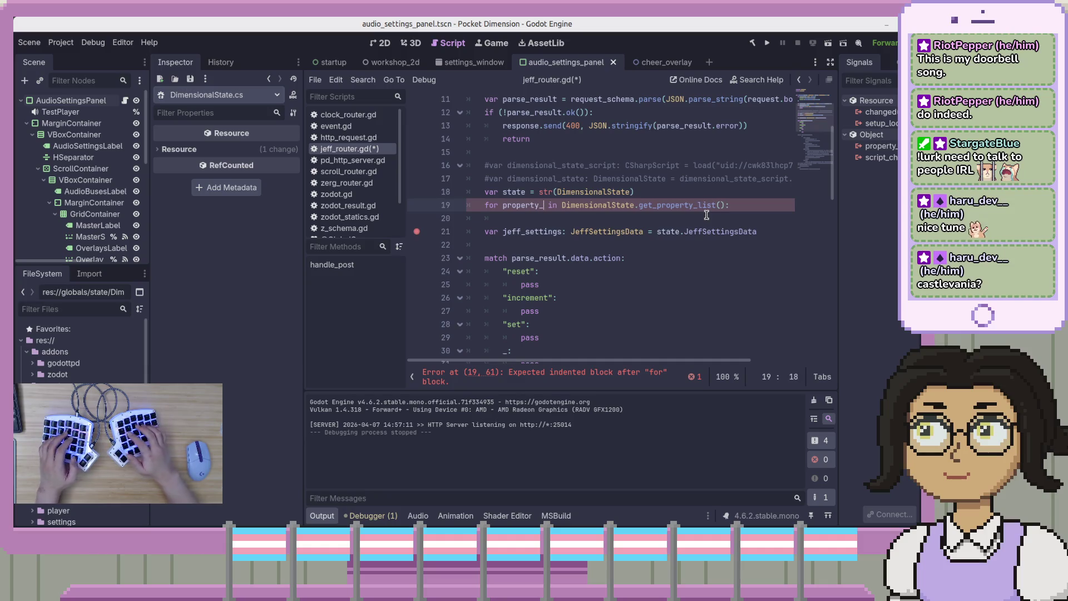
pyautogui.press('Down')
pyautogui.write('print')
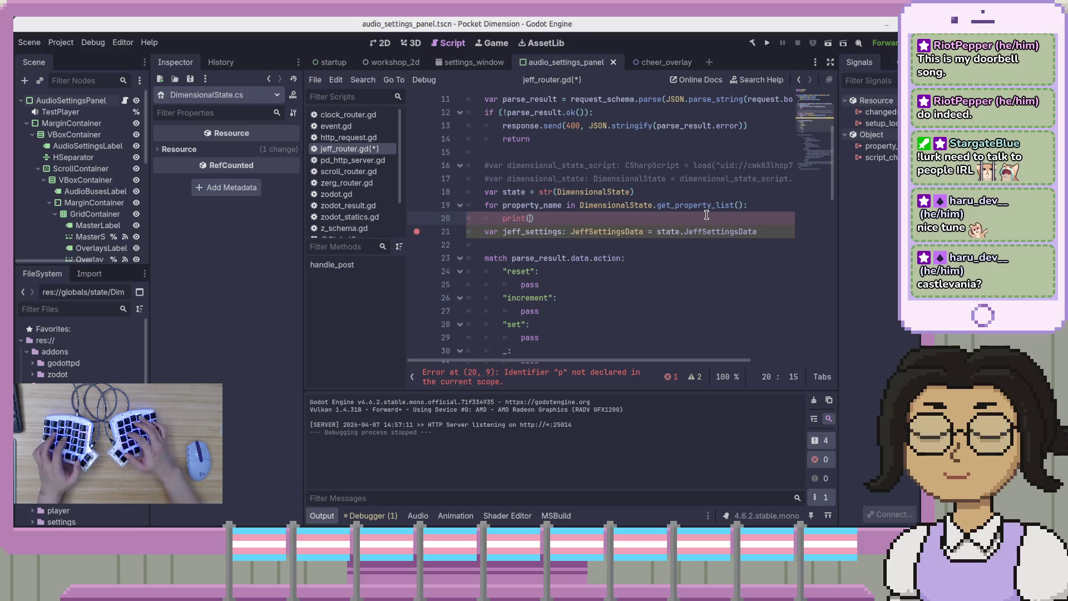
pyautogui.write('(str(')
pyautogui.press('BackSpace')
pyautogui.press('BackSpace')
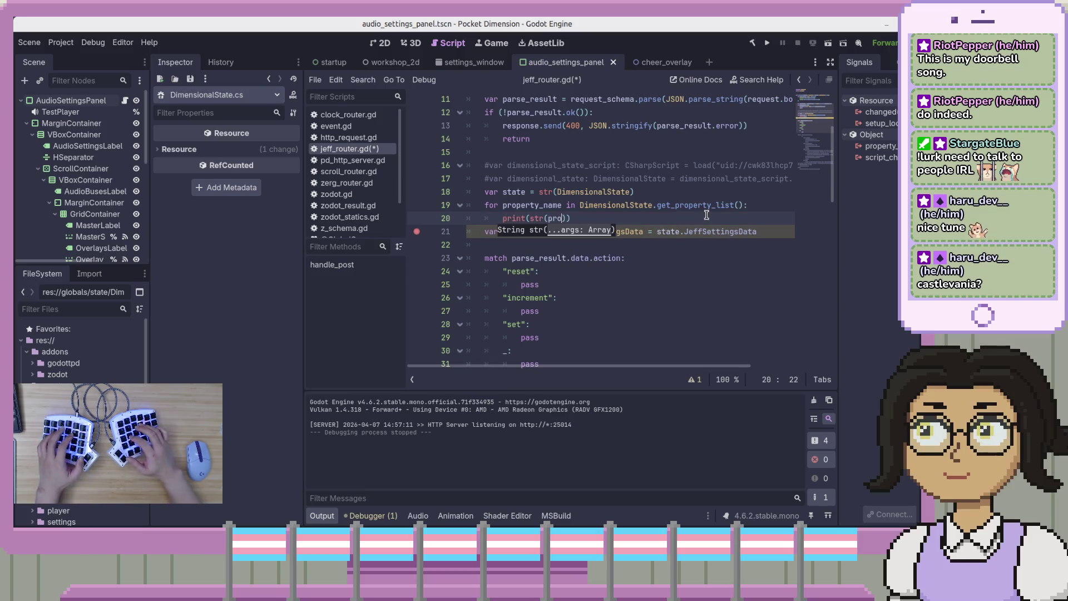
pyautogui.write('r(pro')
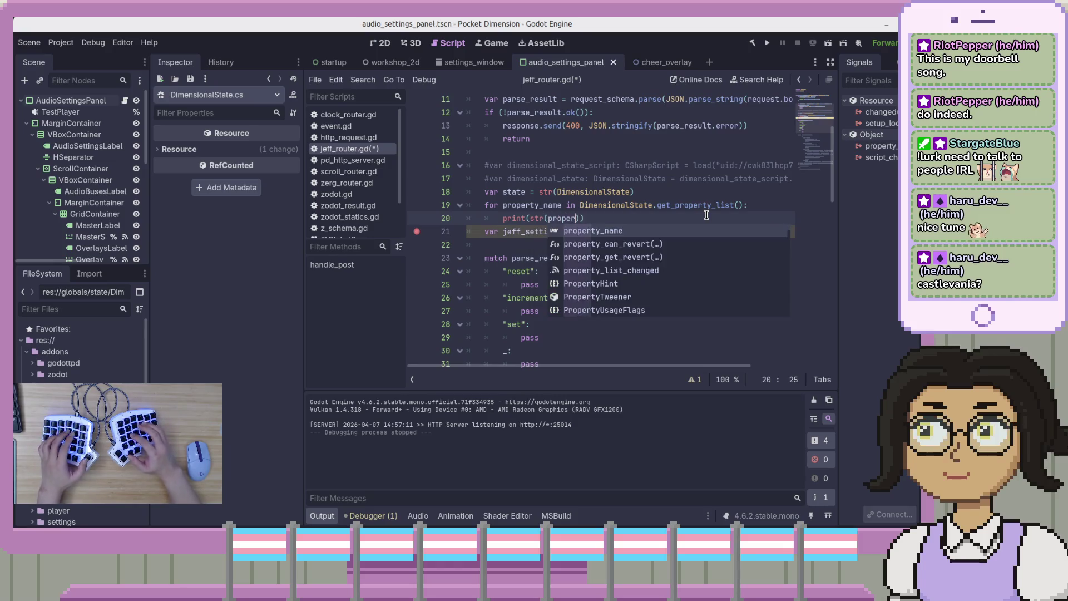
pyautogui.press('Return')
pyautogui.hotkey('ctrl', 's')
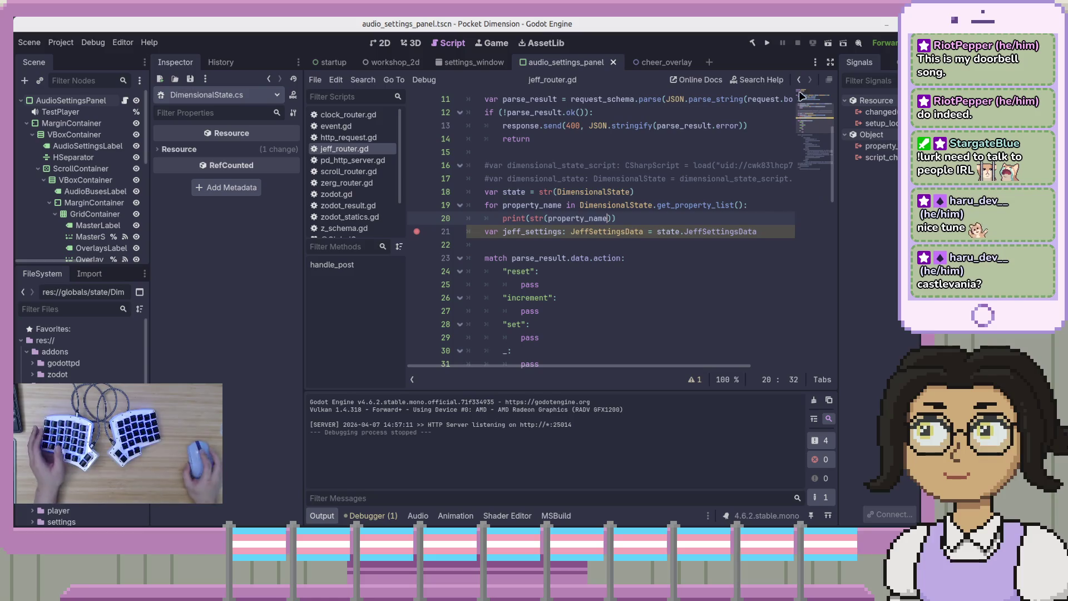
pyautogui.click(767, 42)
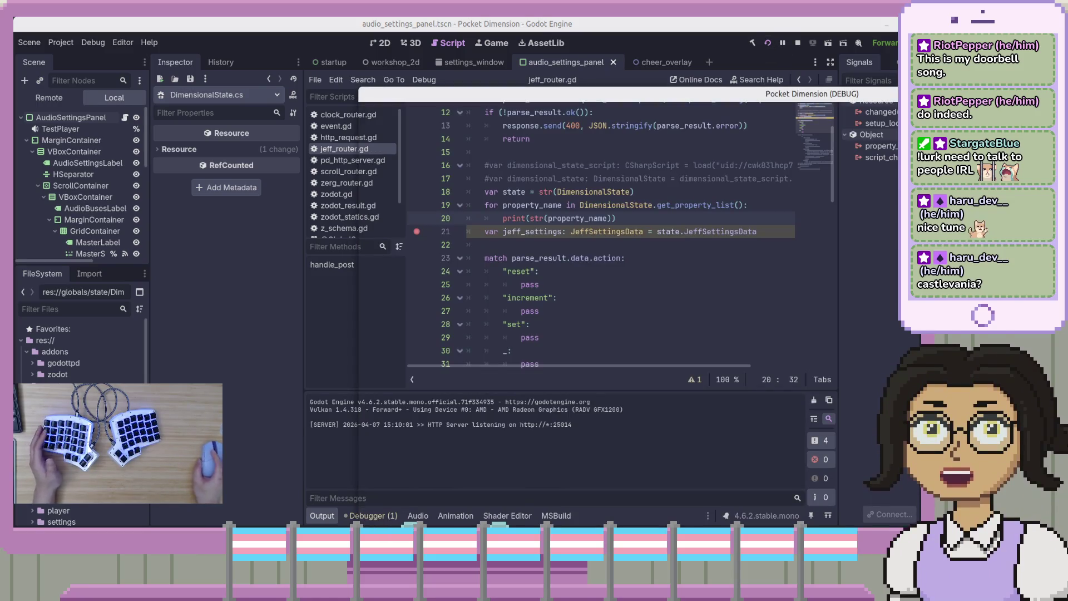
# - Send the Trigger Jeff request from Bruno and enlarge the Output log to read the printed property names
pyautogui.hotkey('alt', 'Tab')
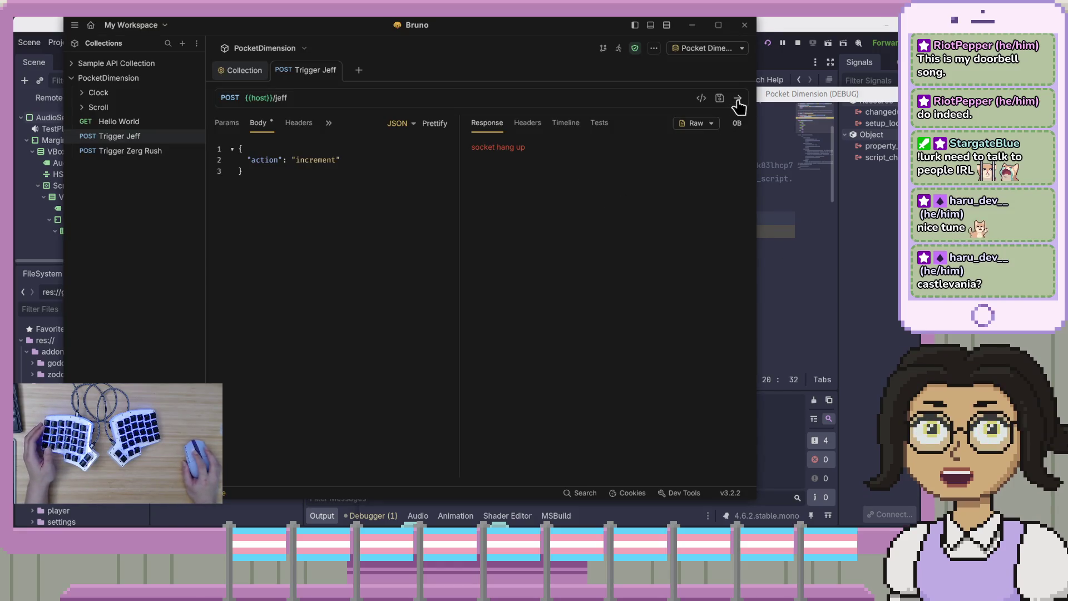
pyautogui.click(738, 98)
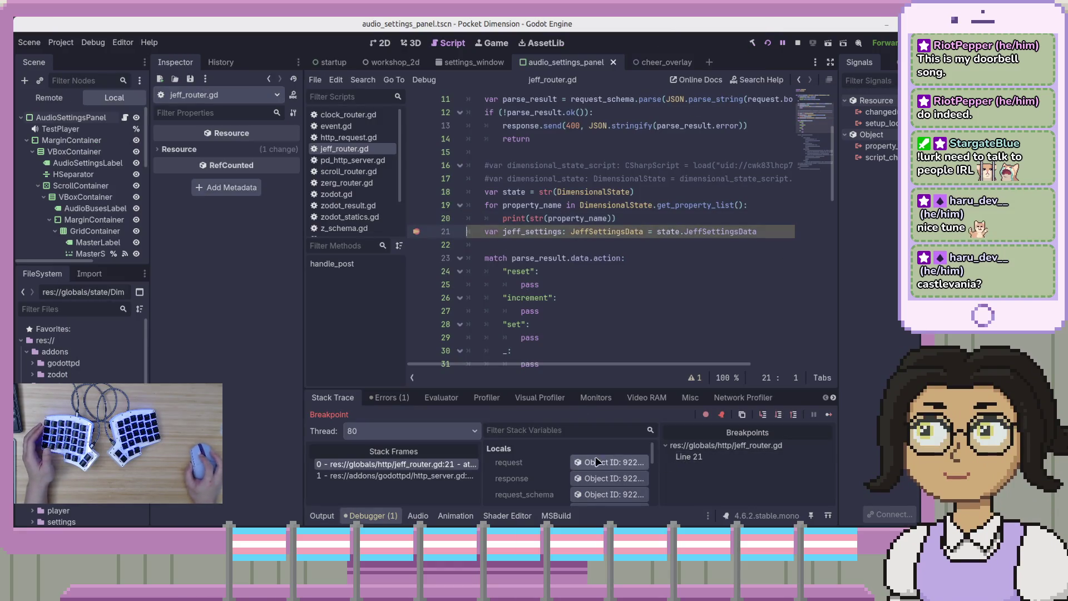
pyautogui.click(328, 516)
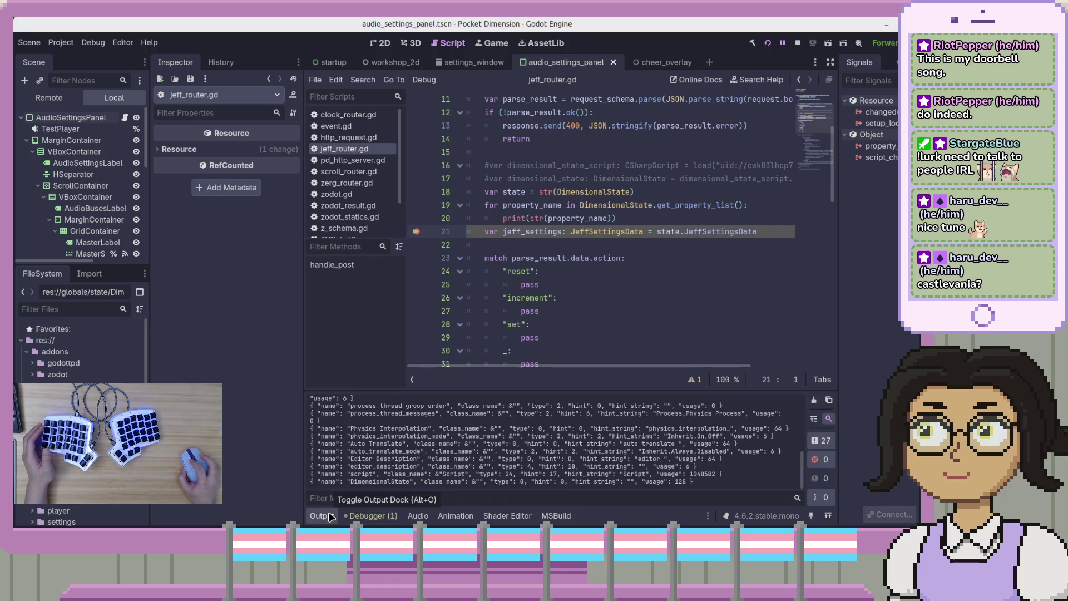
pyautogui.moveTo(571, 390)
pyautogui.mouseDown()
pyautogui.moveTo(597, 219)
pyautogui.moveTo(599, 236)
pyautogui.mouseUp()
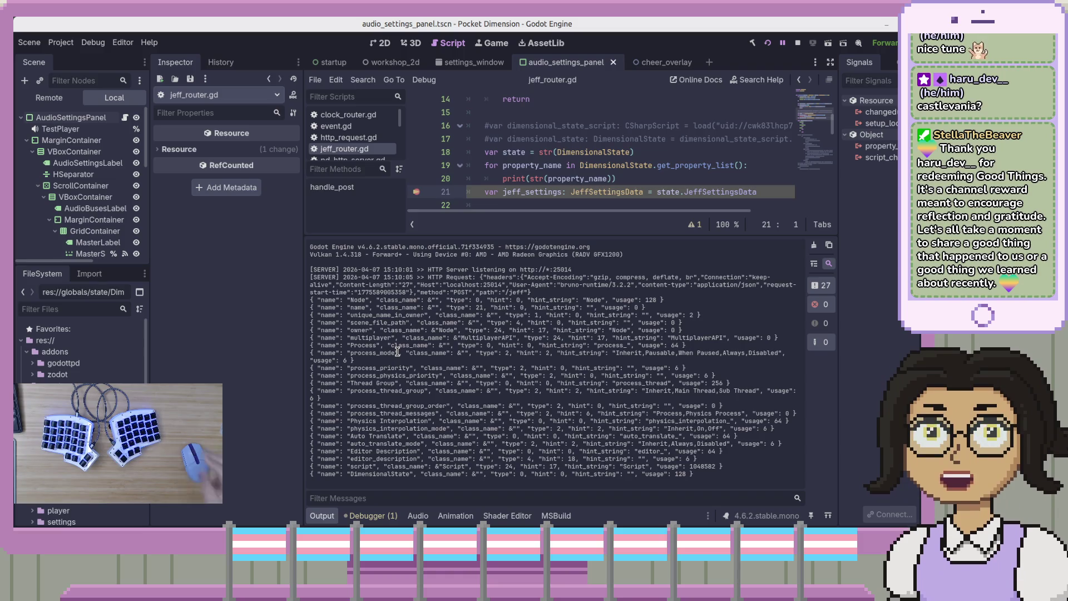
pyautogui.hotkey('alt', 'Tab')
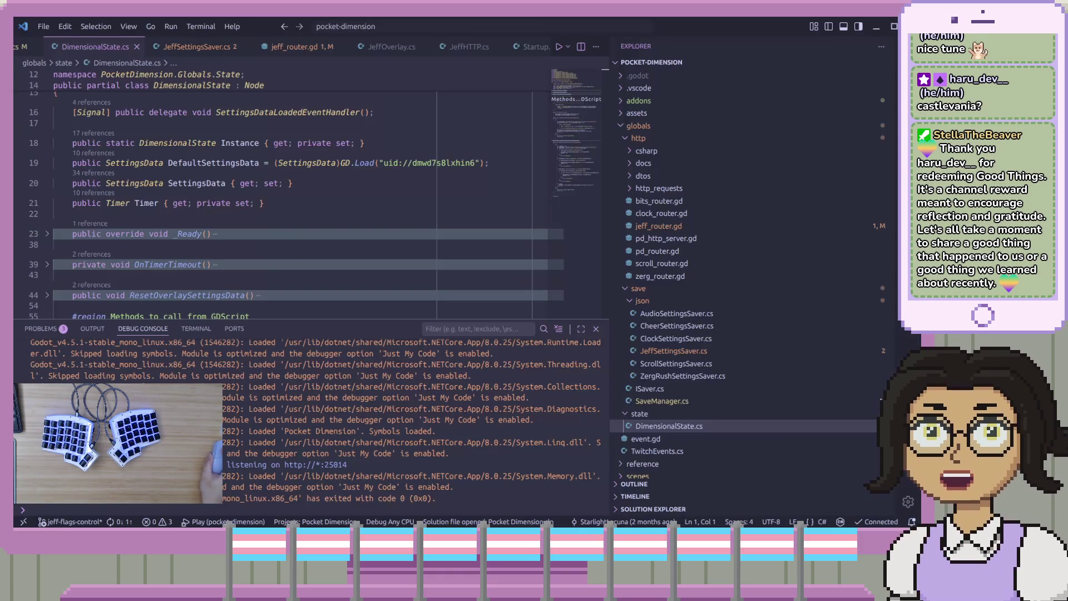
# - Inspect the DefaultSettingsData, SettingsData and Timer property declarations on lines 19–22 of DimensionalState.cs
pyautogui.click(289, 203)
pyautogui.scroll(1, 281, 240)
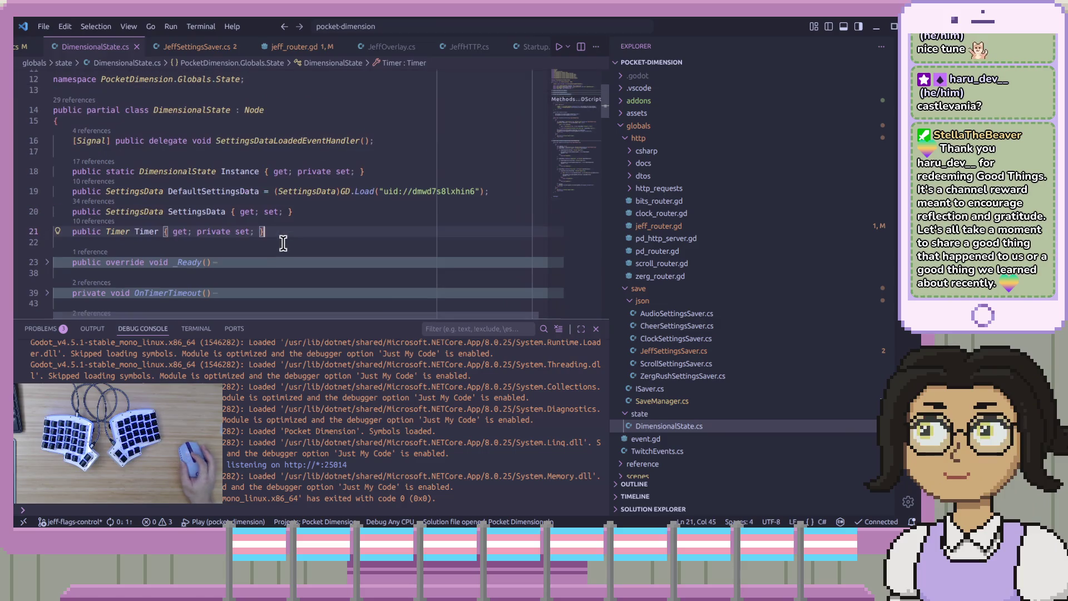
pyautogui.doubleClick(202, 191)
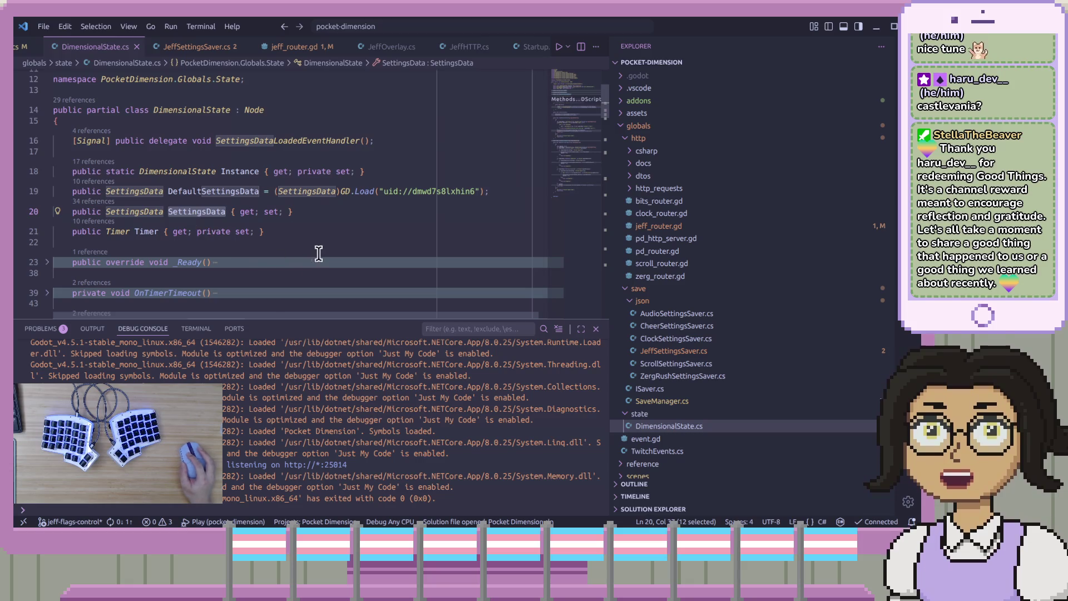
pyautogui.click(325, 239)
pyautogui.click(331, 230)
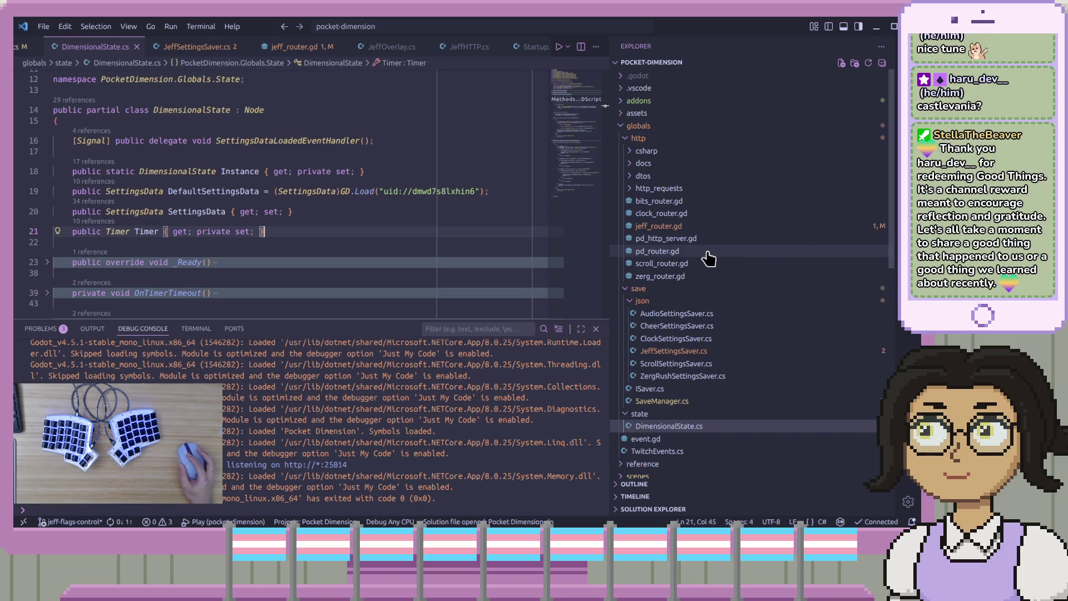
pyautogui.click(448, 243)
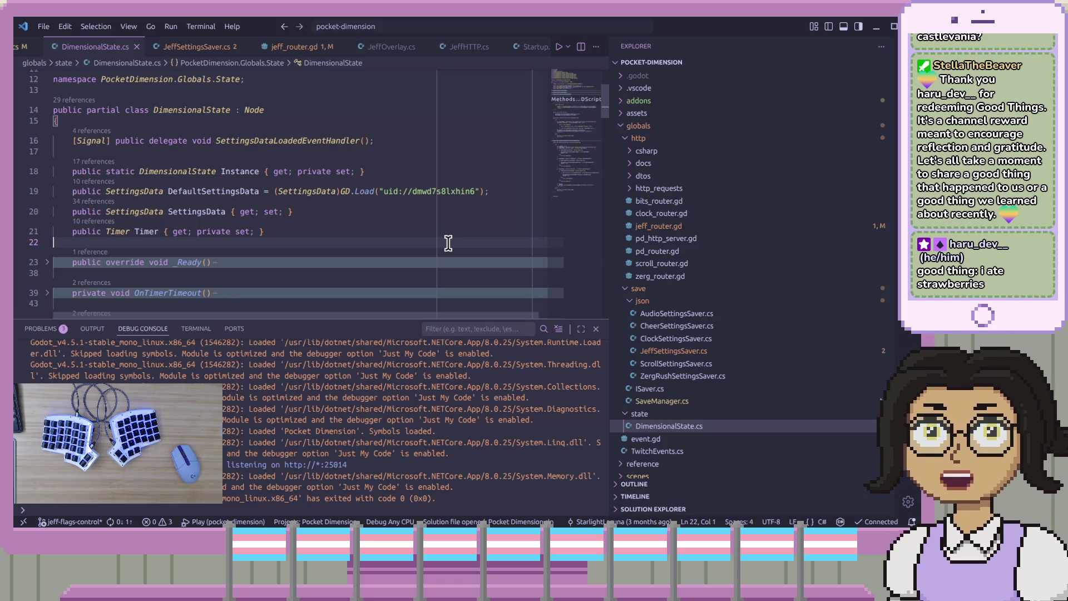
pyautogui.click(423, 231)
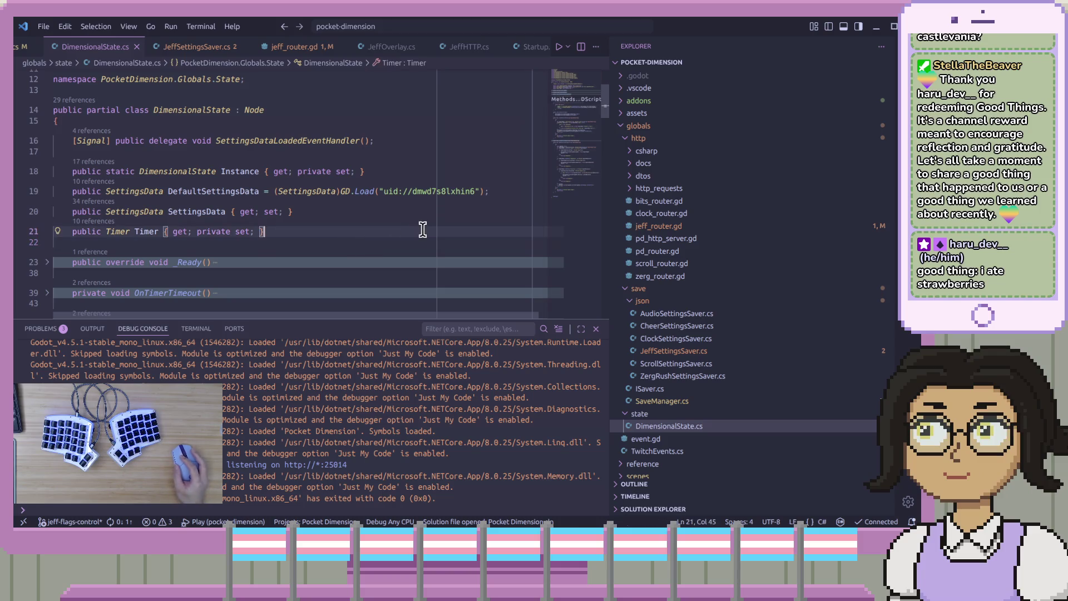
pyautogui.click(449, 213)
pyautogui.click(509, 192)
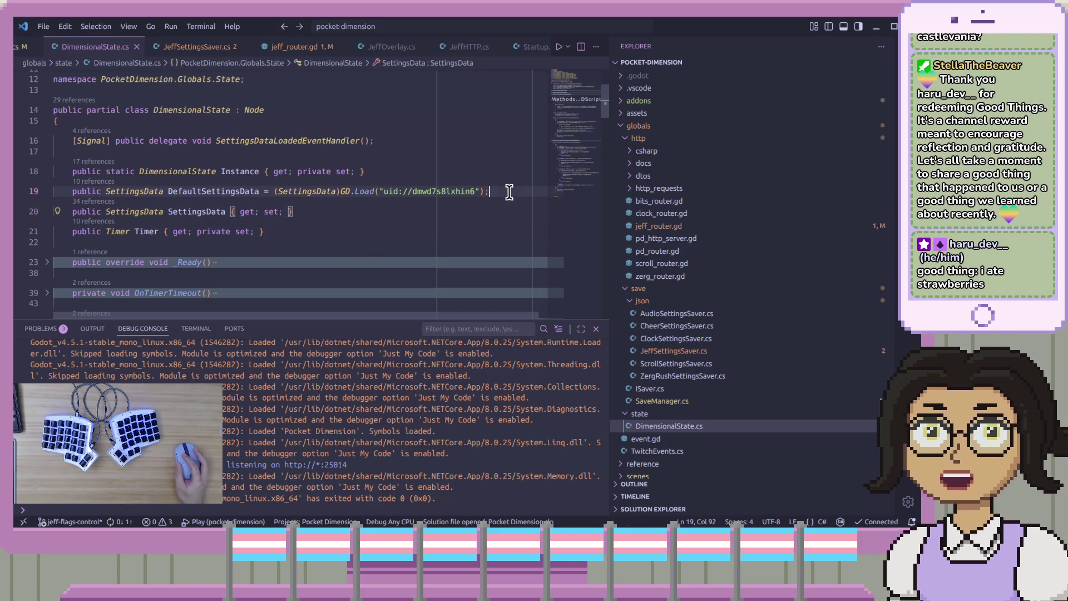
pyautogui.press('Down')
pyautogui.press('Home')
pyautogui.press('Home')
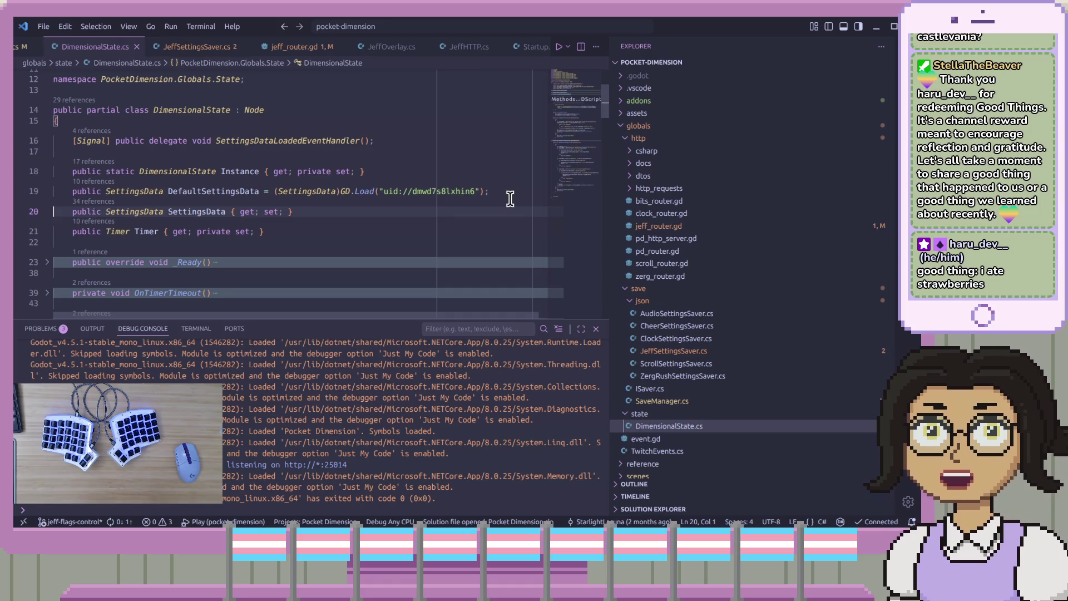
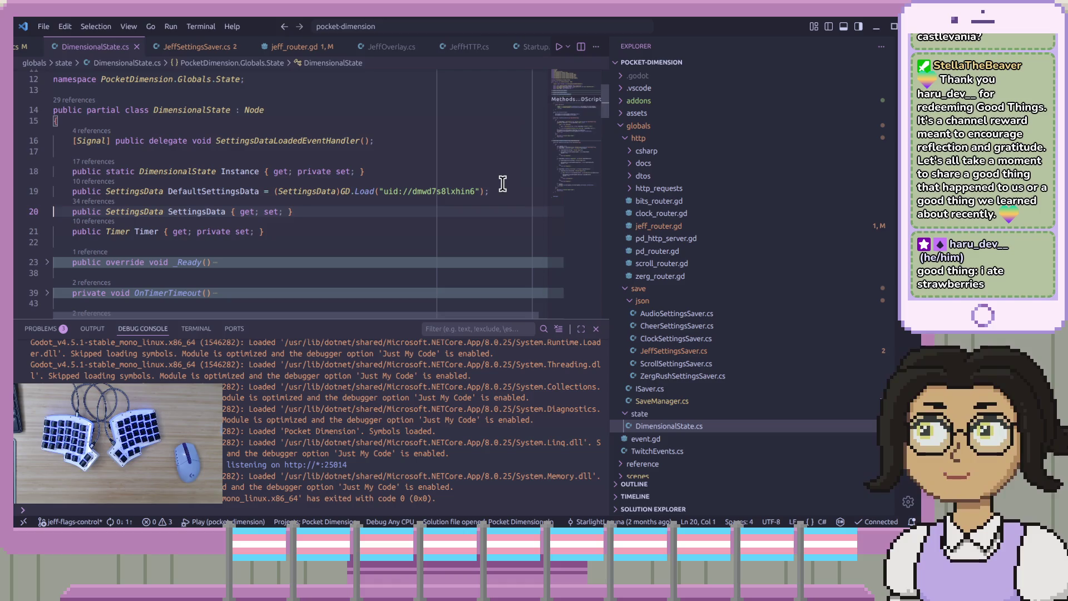
# - Review the DefaultSettingsData, SettingsData and Timer property lines near line 17 of DimensionalState.cs
pyautogui.click(317, 211)
pyautogui.click(439, 165)
pyautogui.click(497, 189)
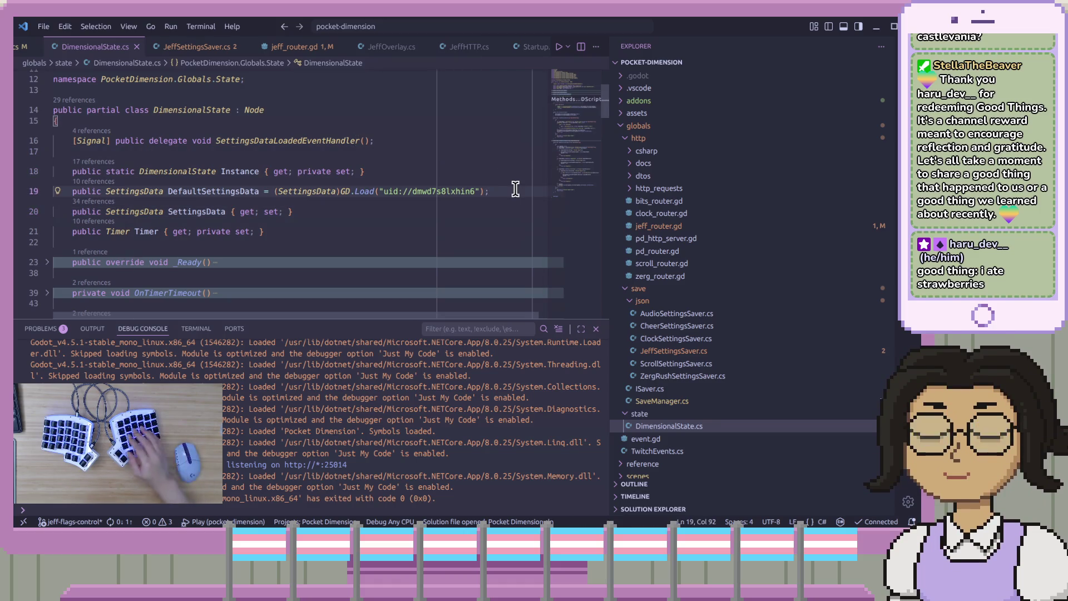
pyautogui.press('Down')
pyautogui.press('Down')
pyautogui.press('Down')
pyautogui.press('Up')
pyautogui.press('Up')
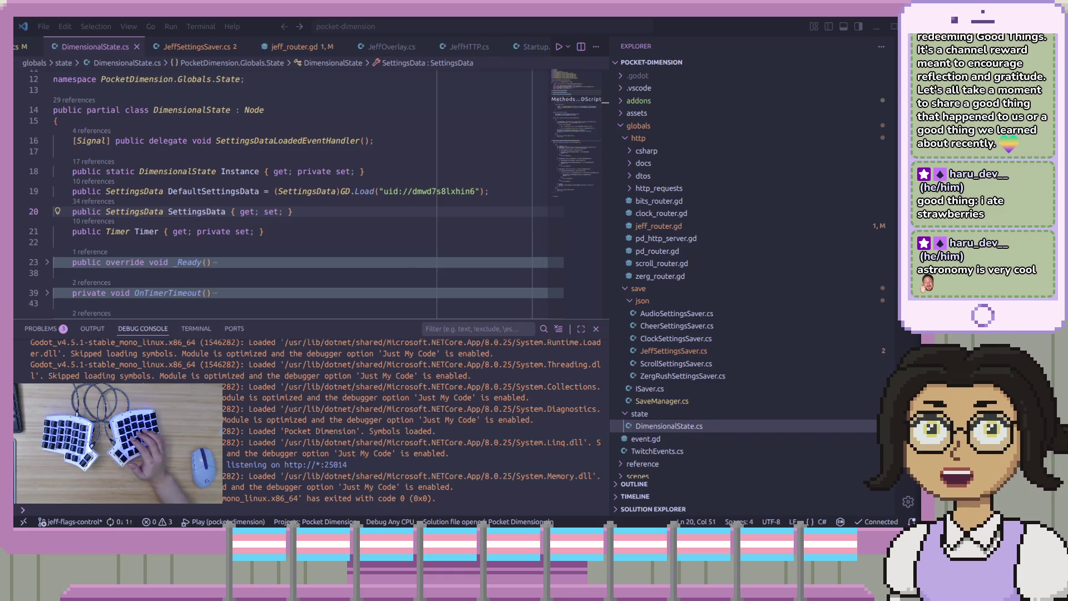
pyautogui.click(387, 218)
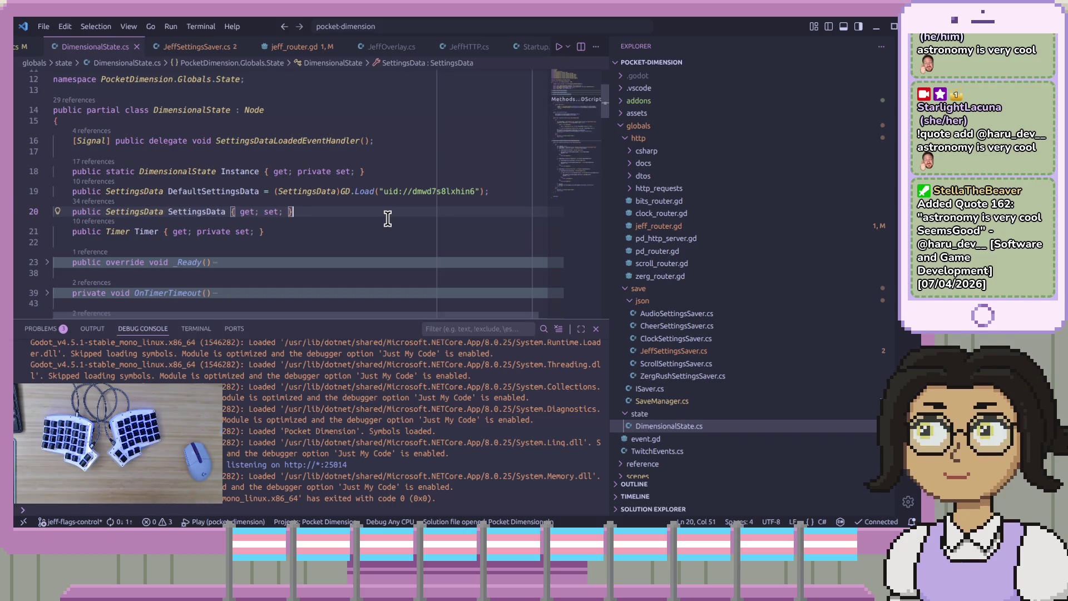
pyautogui.click(424, 219)
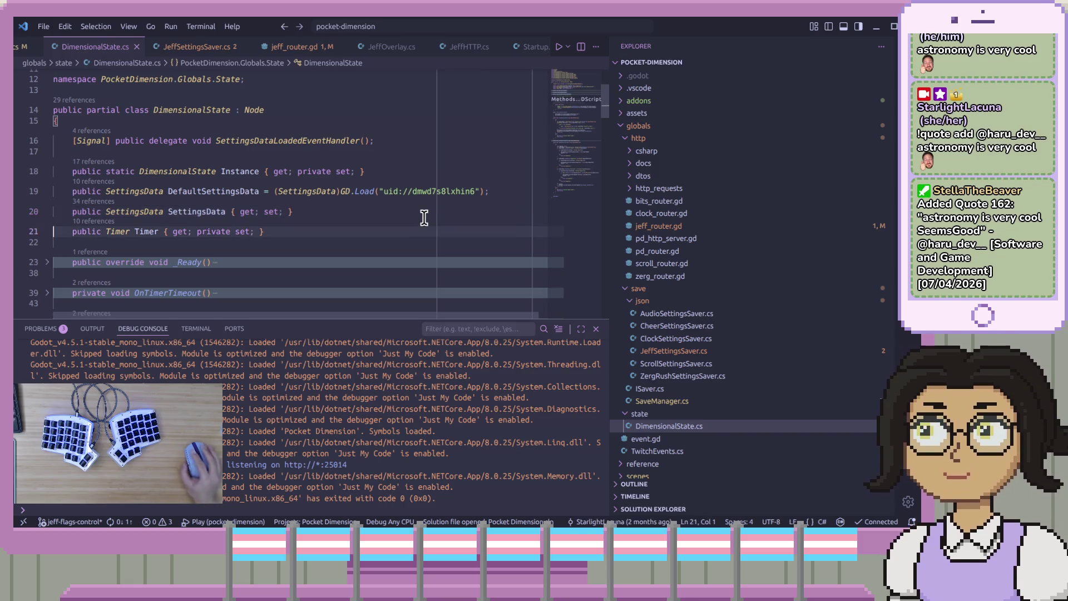
pyautogui.press('Up')
pyautogui.press('Up')
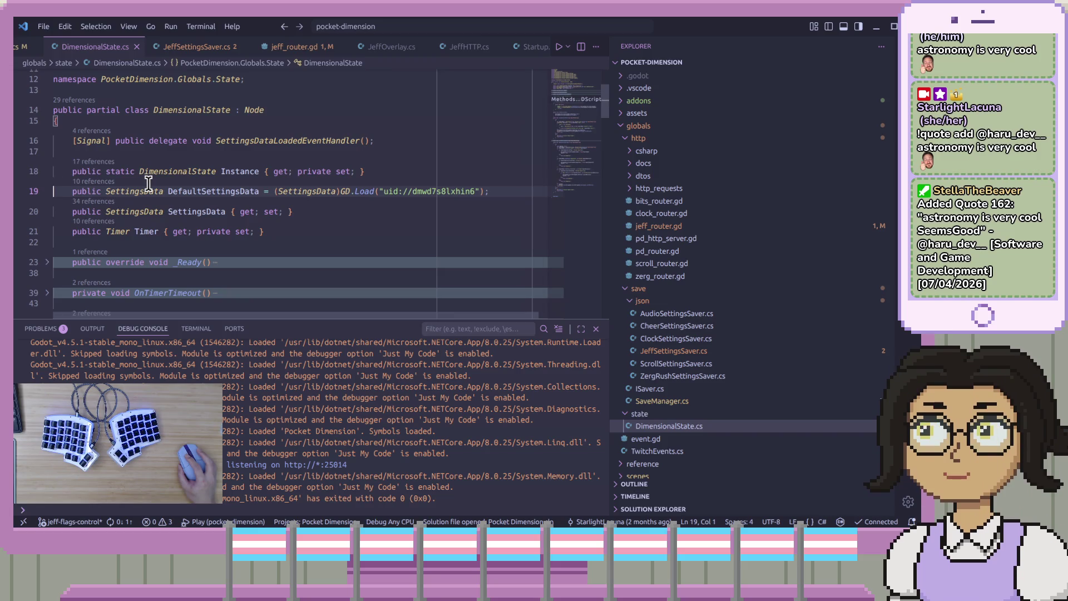
# - Bring the GetSaveDictionary method and its switch over SCROLL and CLOCK into view
pyautogui.scroll(-2, 235, 258)
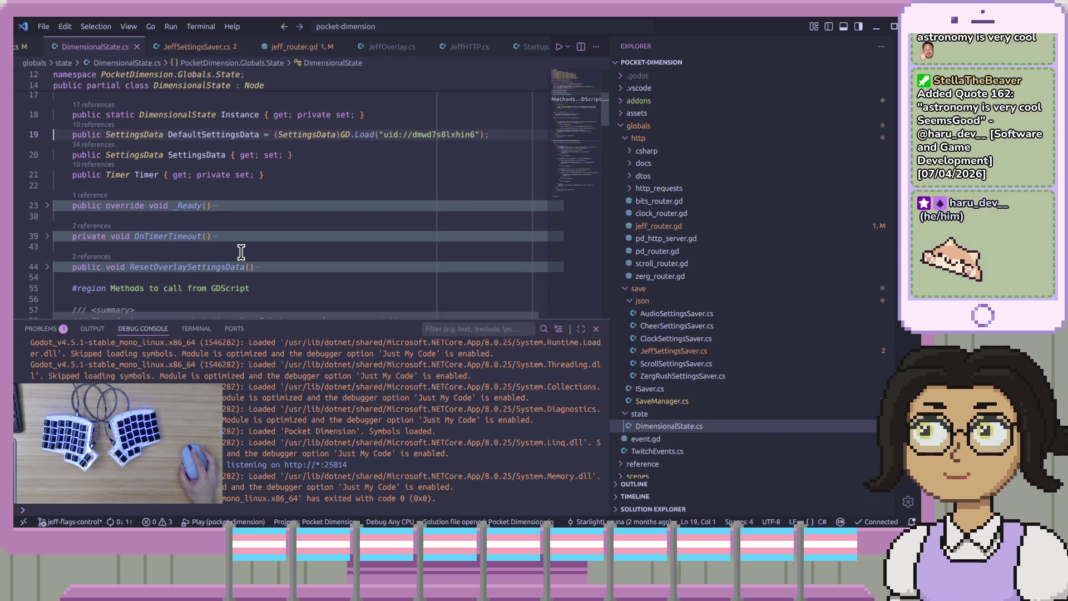
pyautogui.scroll(-5, 241, 252)
pyautogui.scroll(-2, 241, 252)
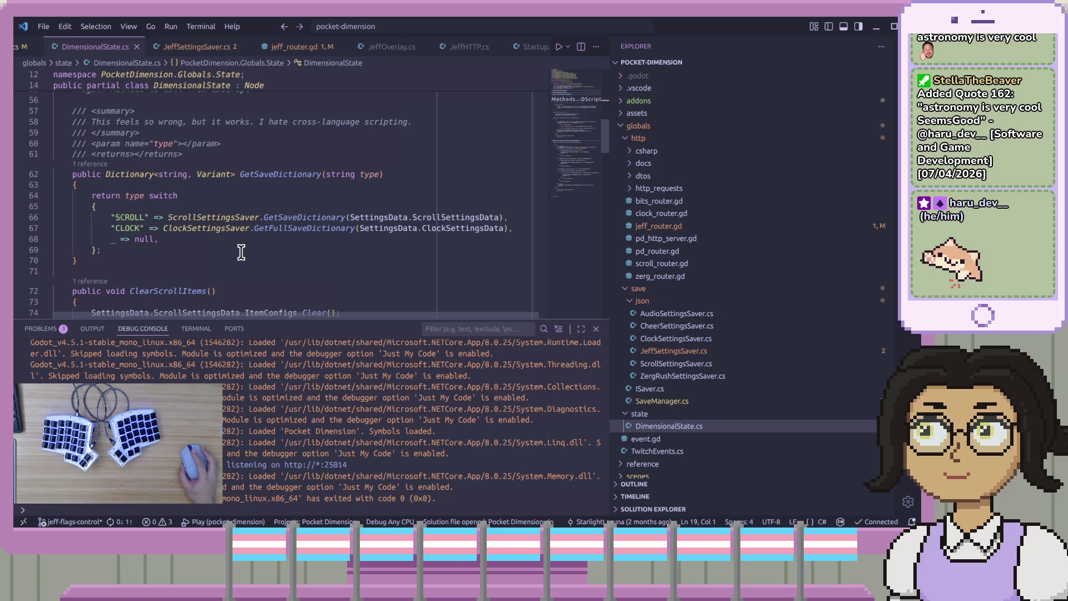
pyautogui.scroll(-2, 241, 252)
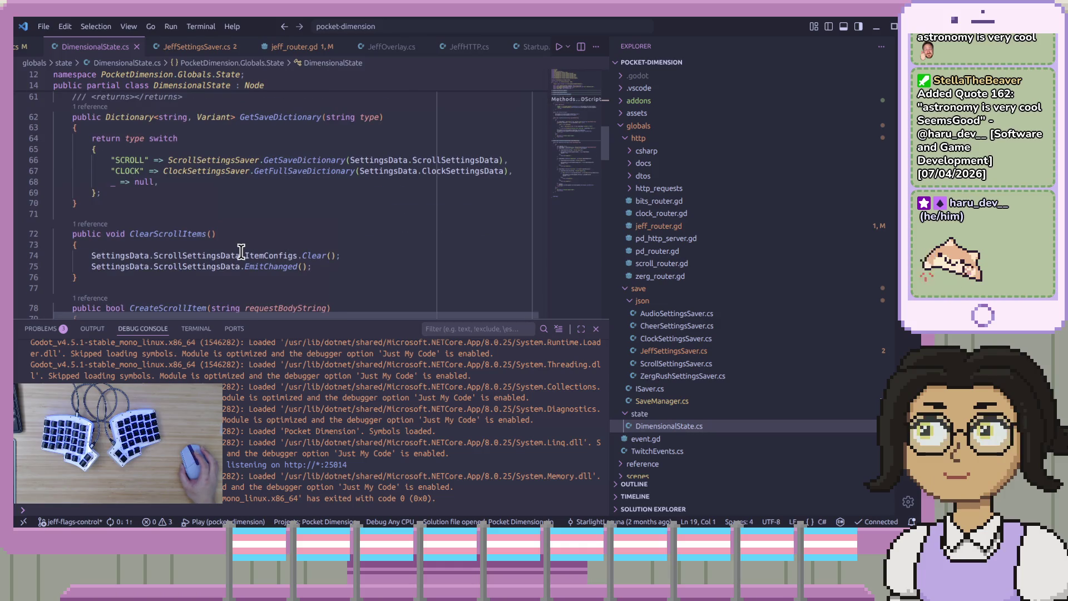
pyautogui.scroll(5, 241, 252)
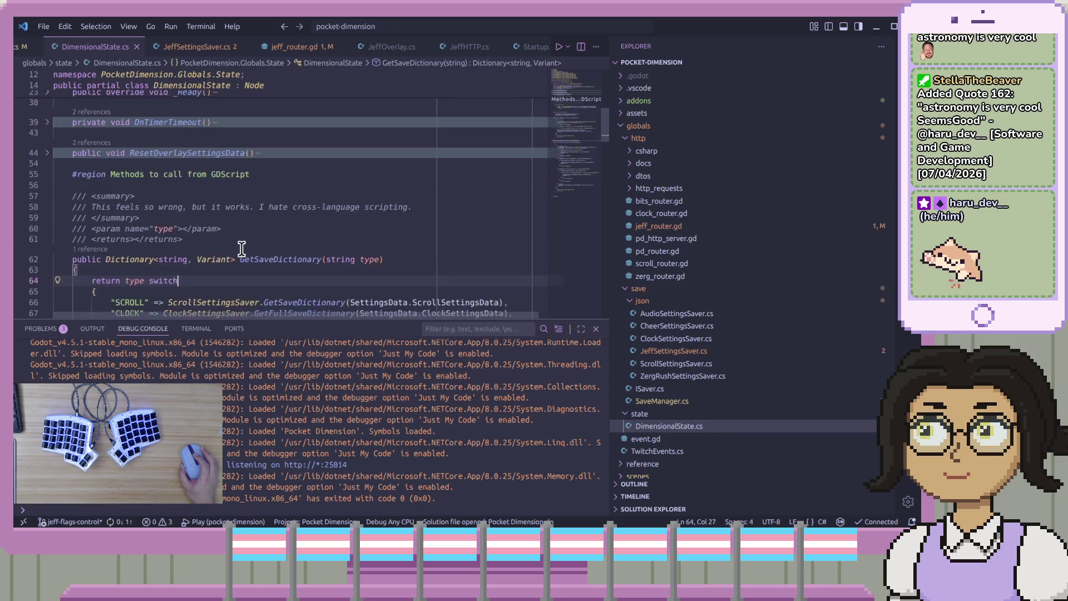
pyautogui.scroll(1, 242, 249)
pyautogui.click(230, 206)
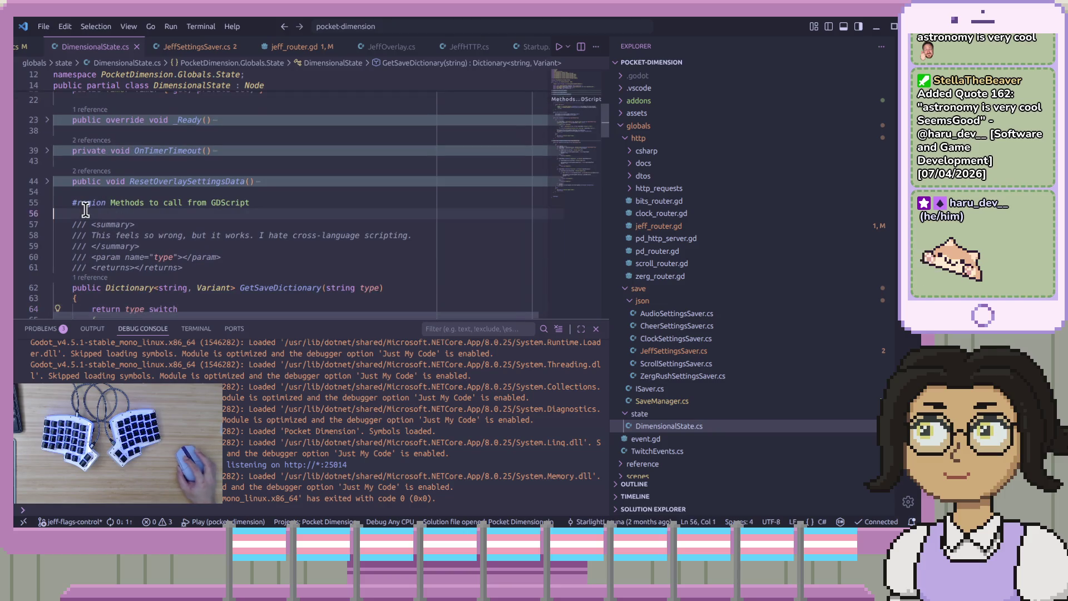
pyautogui.scroll(-3, 231, 206)
pyautogui.click(234, 203)
pyautogui.press('Down')
pyautogui.press('Down')
pyautogui.press('Down')
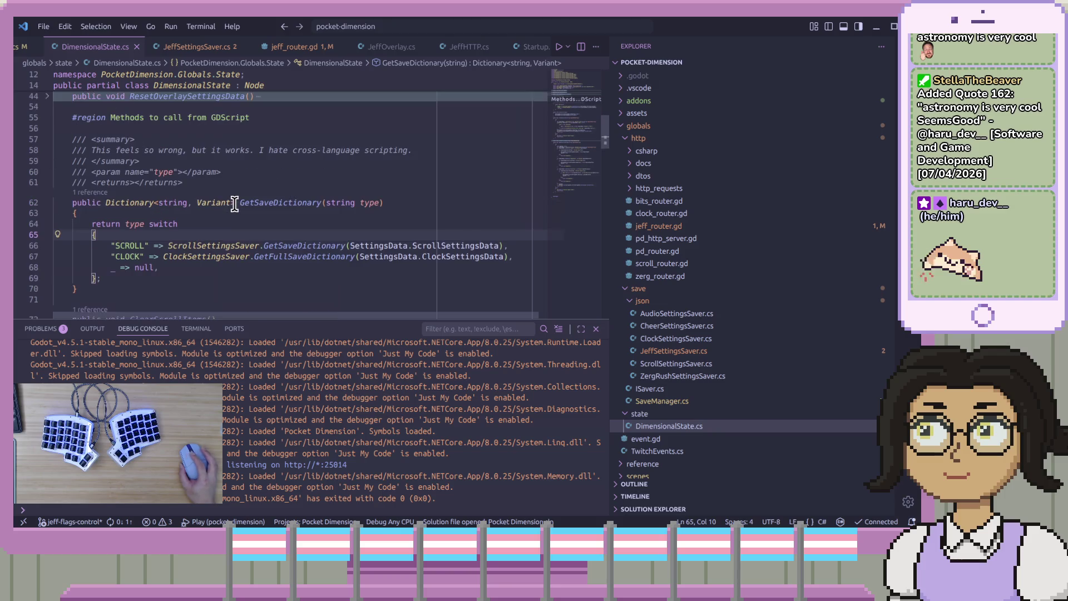
pyautogui.click(440, 215)
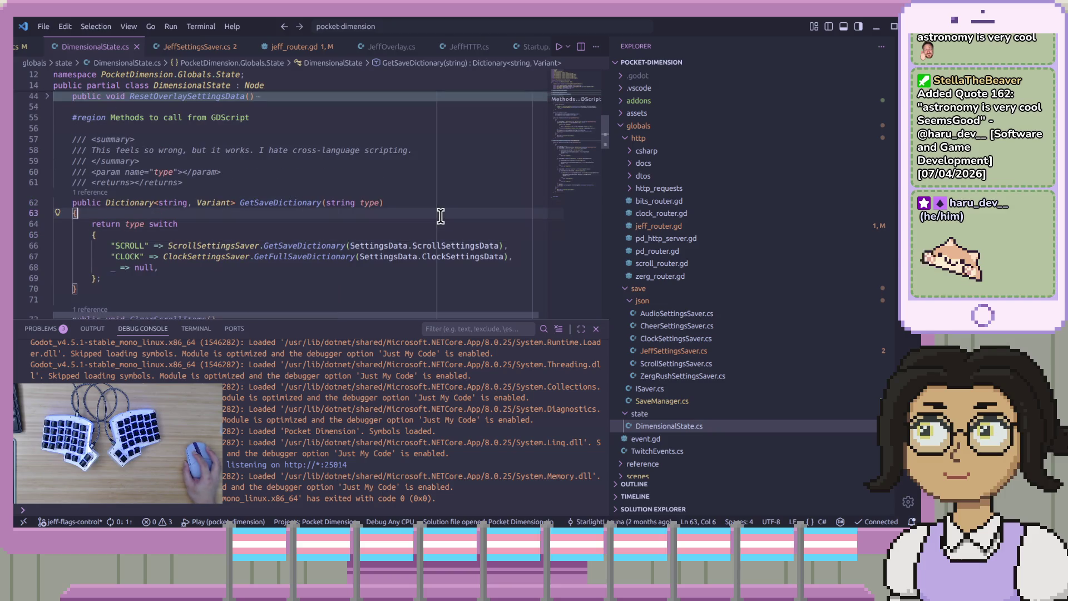
# - Go through the summary and cross-language scripting doc comment lines above the method
pyautogui.scroll(3, 437, 214)
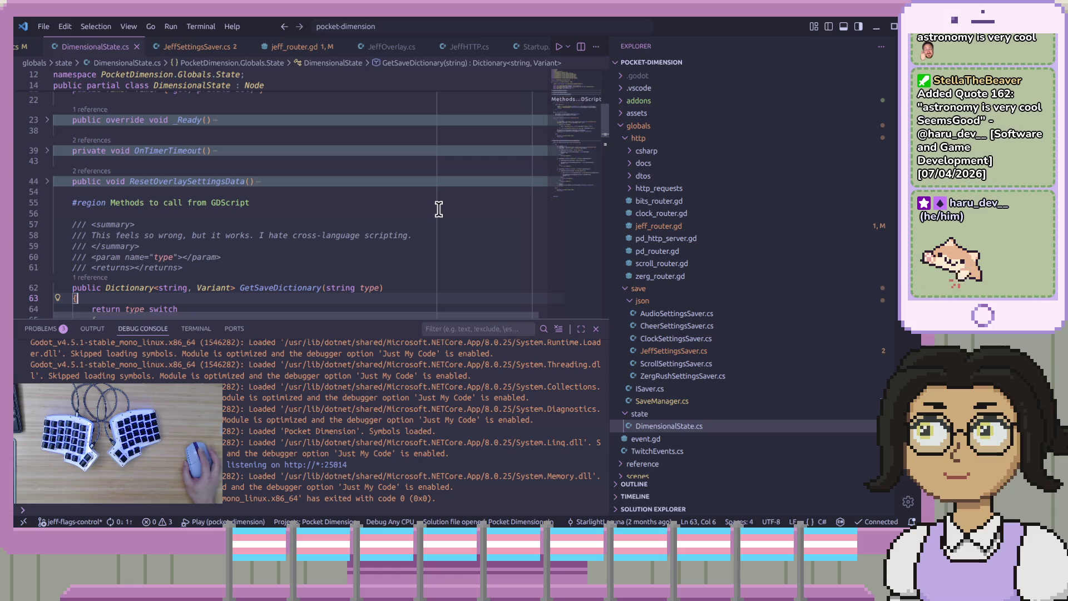
pyautogui.click(441, 192)
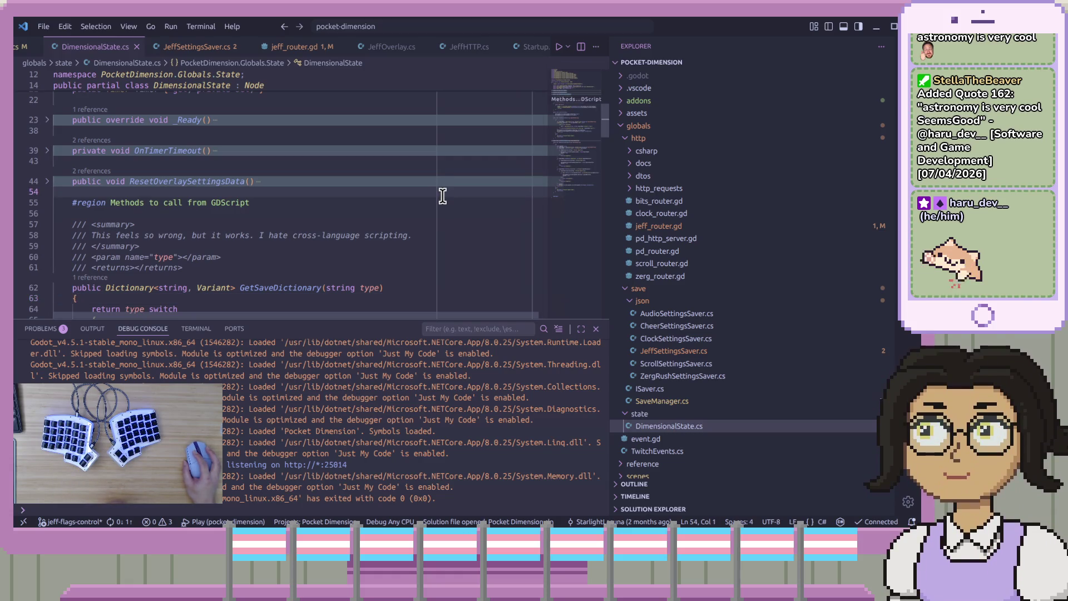
pyautogui.click(437, 226)
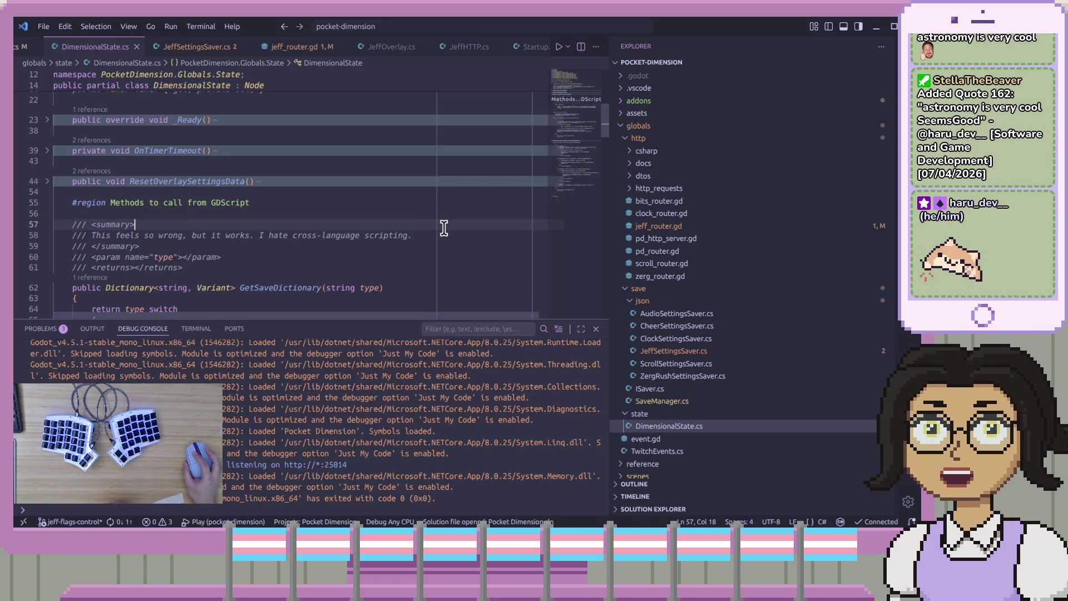
pyautogui.click(100, 239)
pyautogui.click(314, 238)
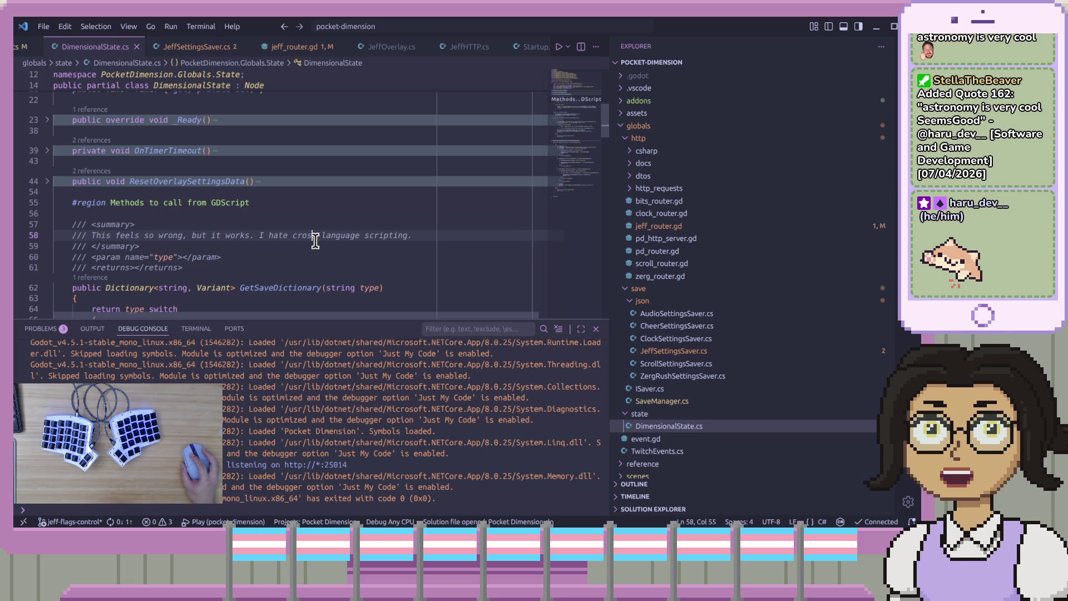
pyautogui.click(452, 237)
pyautogui.click(449, 247)
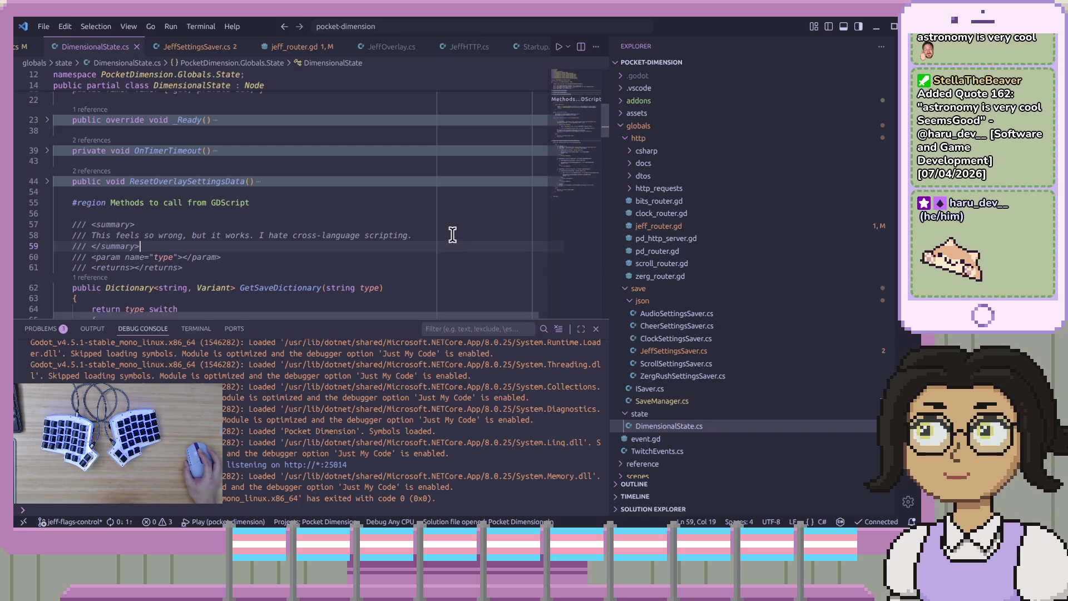
pyautogui.scroll(-2, 452, 235)
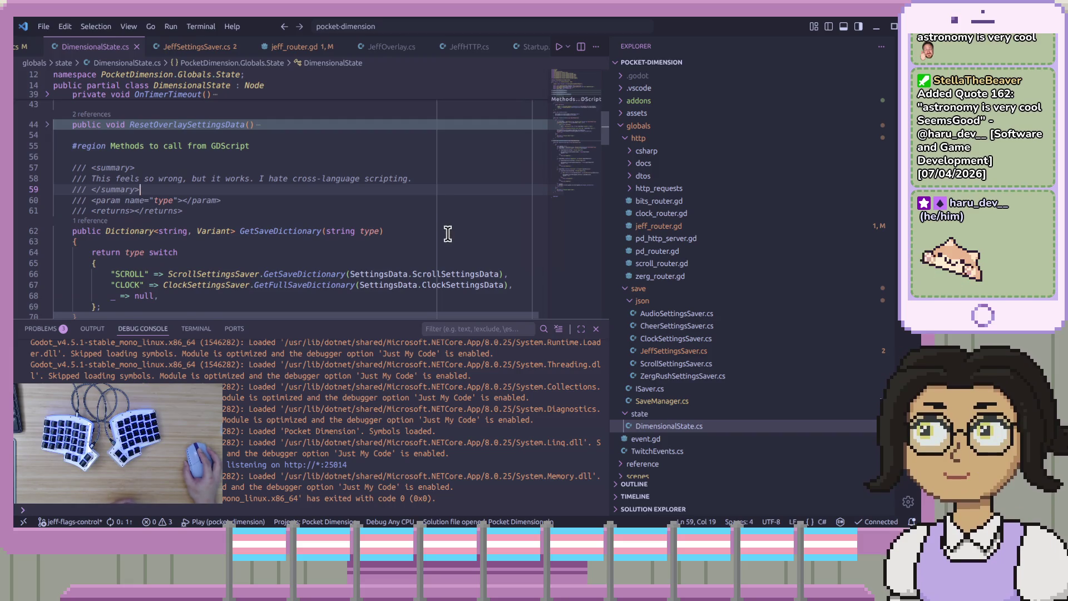
pyautogui.scroll(-1, 448, 234)
pyautogui.moveTo(240, 203); pyautogui.dragTo(374, 202)
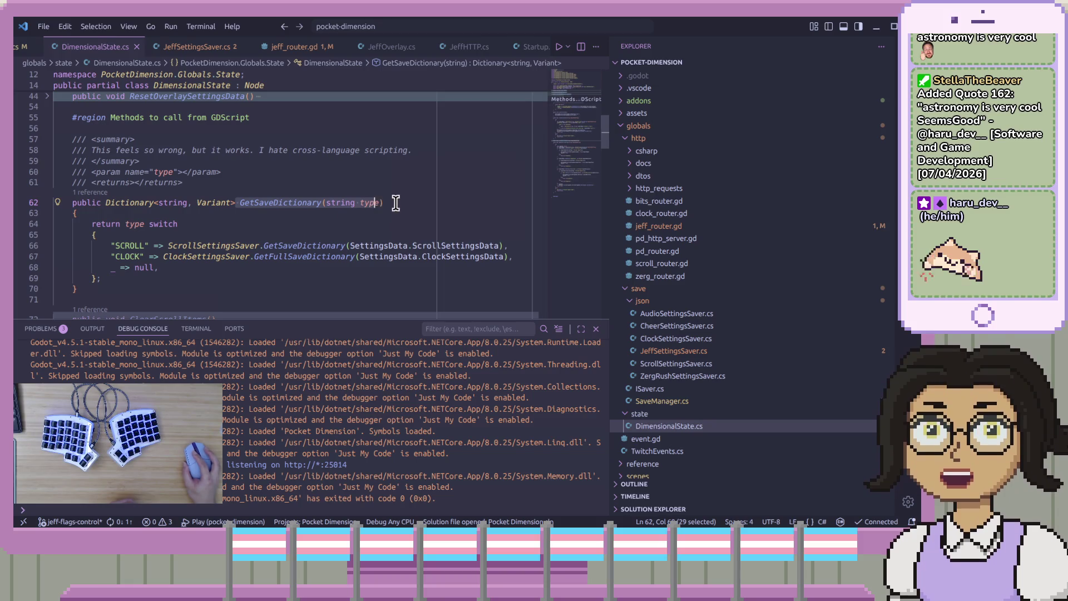
pyautogui.click(396, 202)
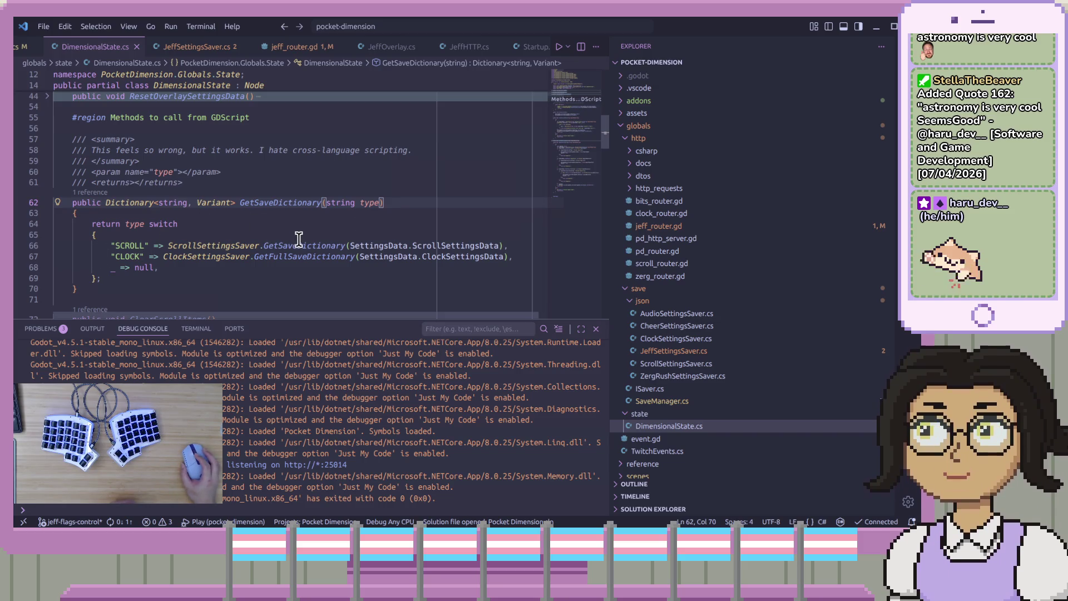
pyautogui.doubleClick(206, 257)
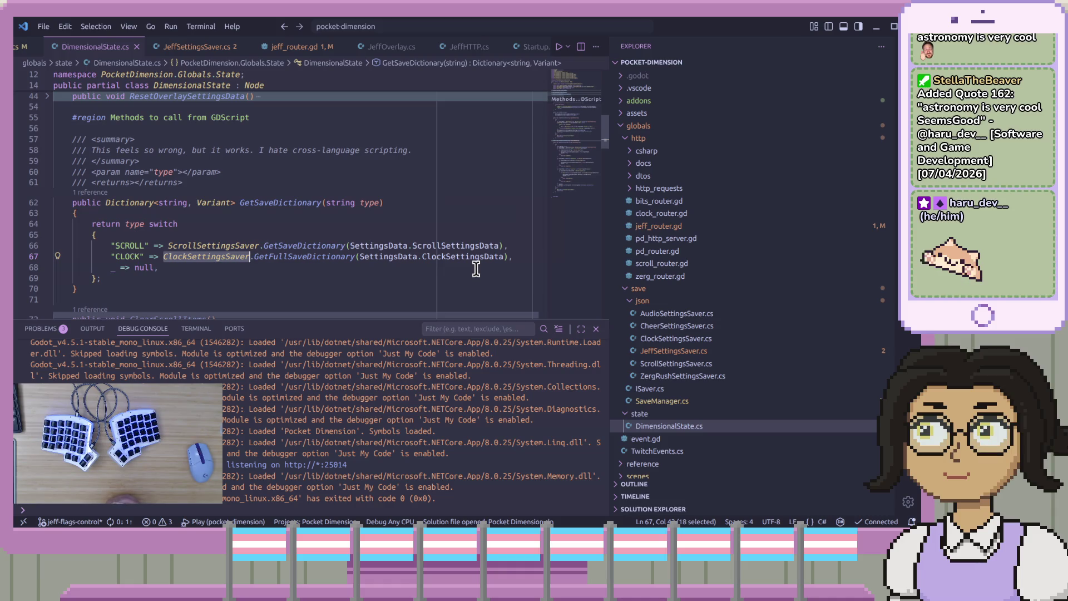
pyautogui.click(326, 294)
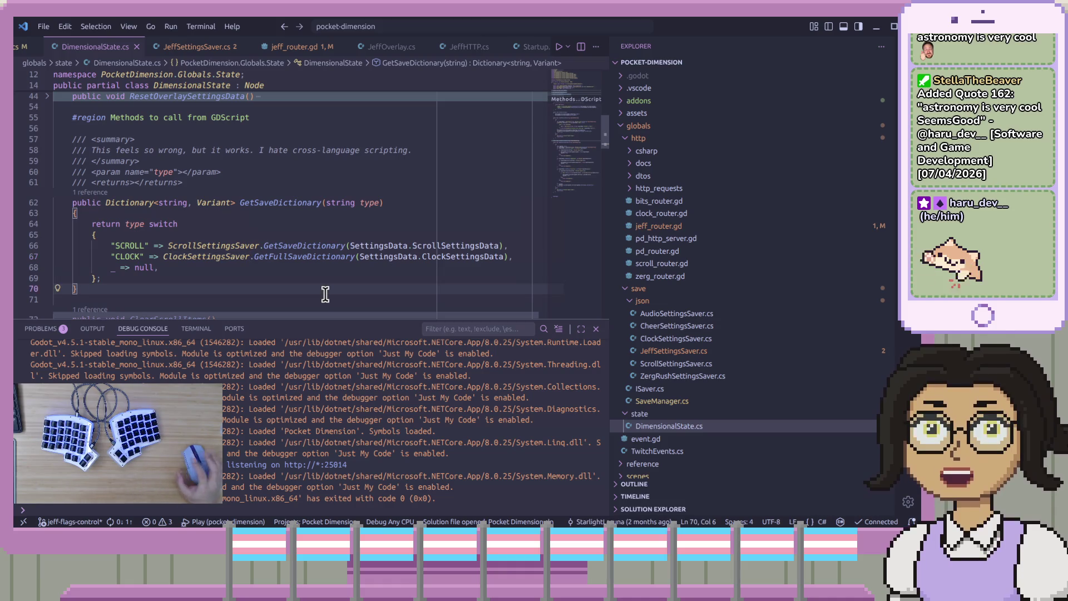
# - Add two blank lines below the method in DimensionalState.cs for a new member
pyautogui.press('Return')
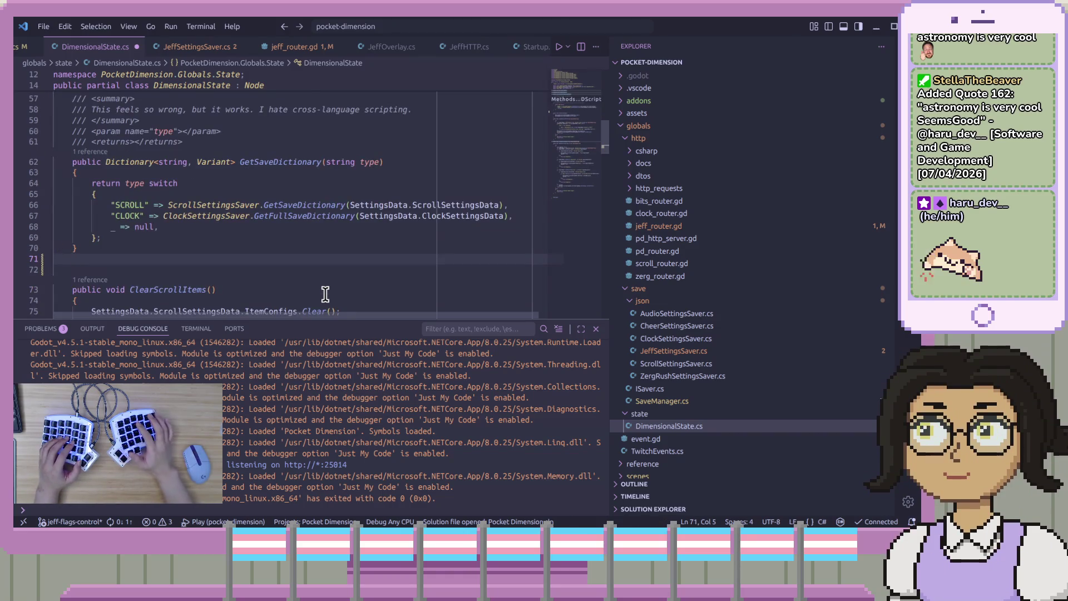
pyautogui.press('Return')
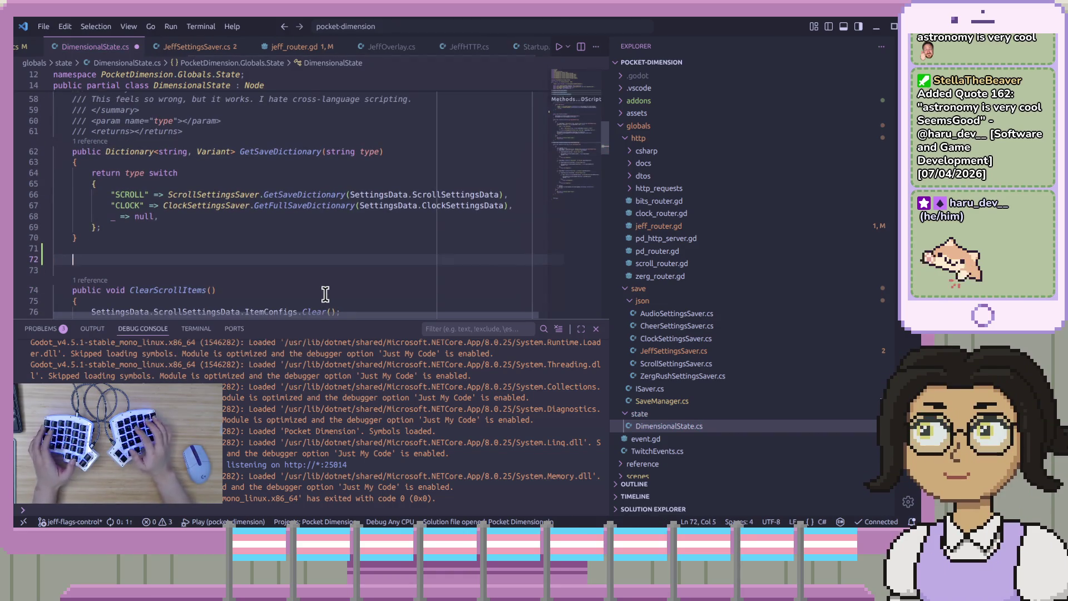
pyautogui.scroll(-10, 354, 210)
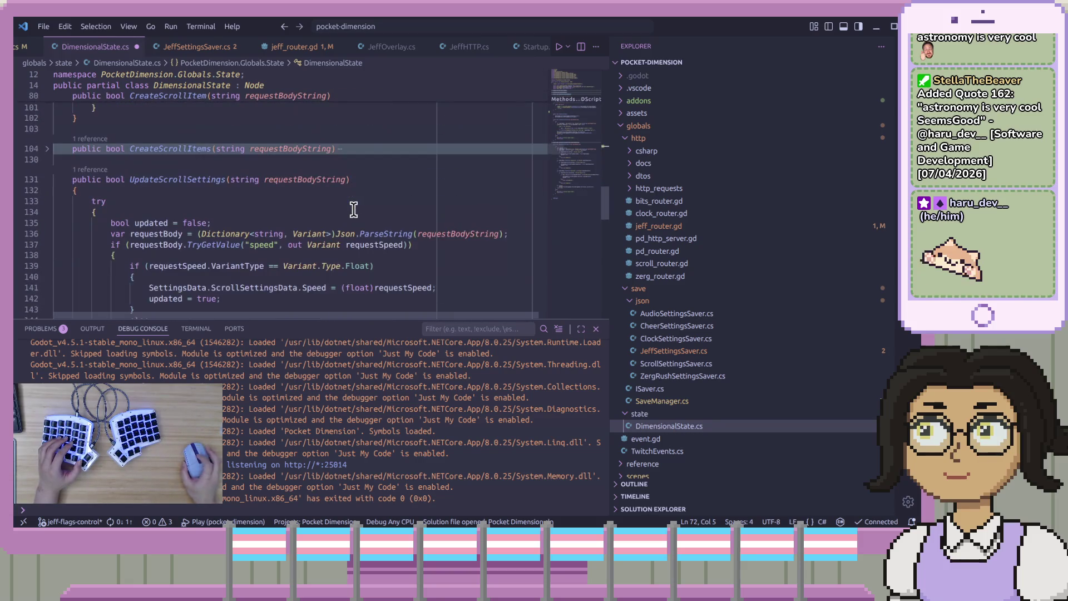
pyautogui.scroll(-15, 354, 209)
pyautogui.scroll(18, 353, 208)
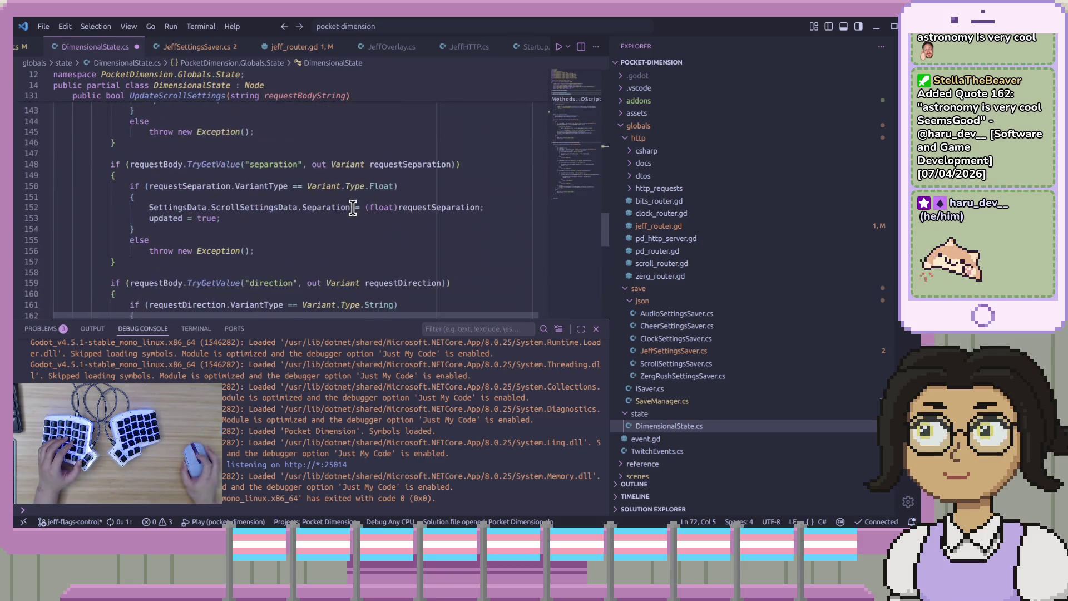
pyautogui.scroll(12, 352, 208)
pyautogui.scroll(-4, 353, 208)
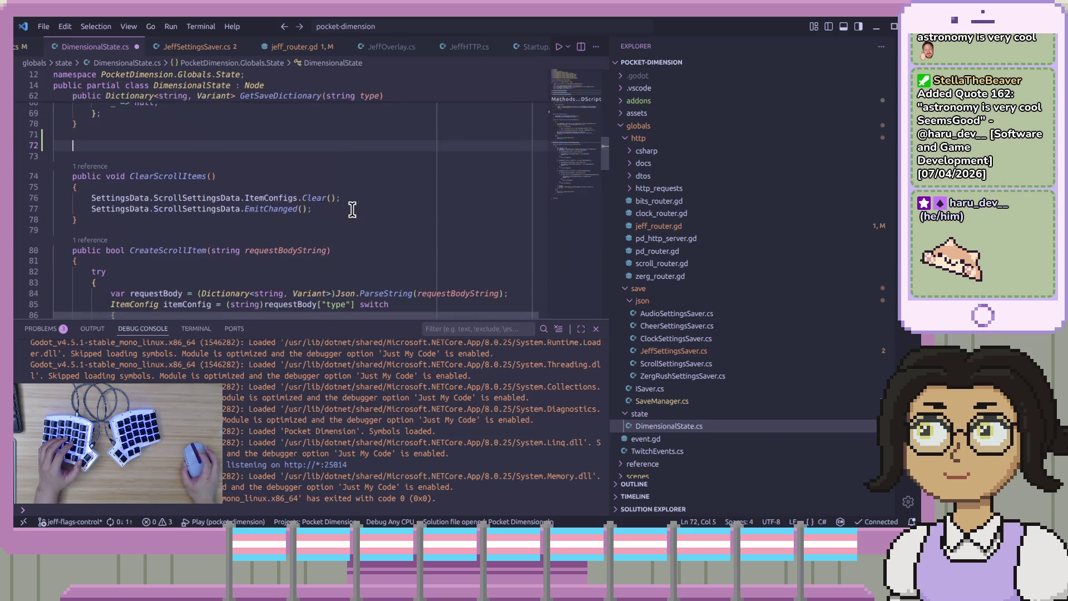
pyautogui.scroll(2, 353, 209)
# - Write 'public SettingsData' on line 72 and jump to the SettingsData class definition
pyautogui.write('public ')
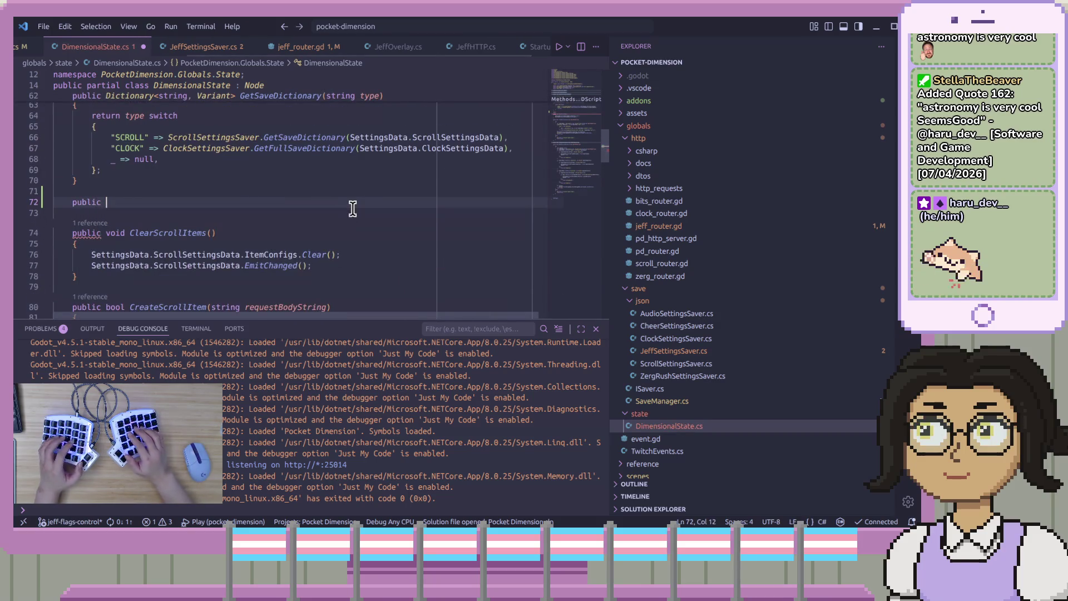
pyautogui.write('vLimitAngularVelocityModifier3D')
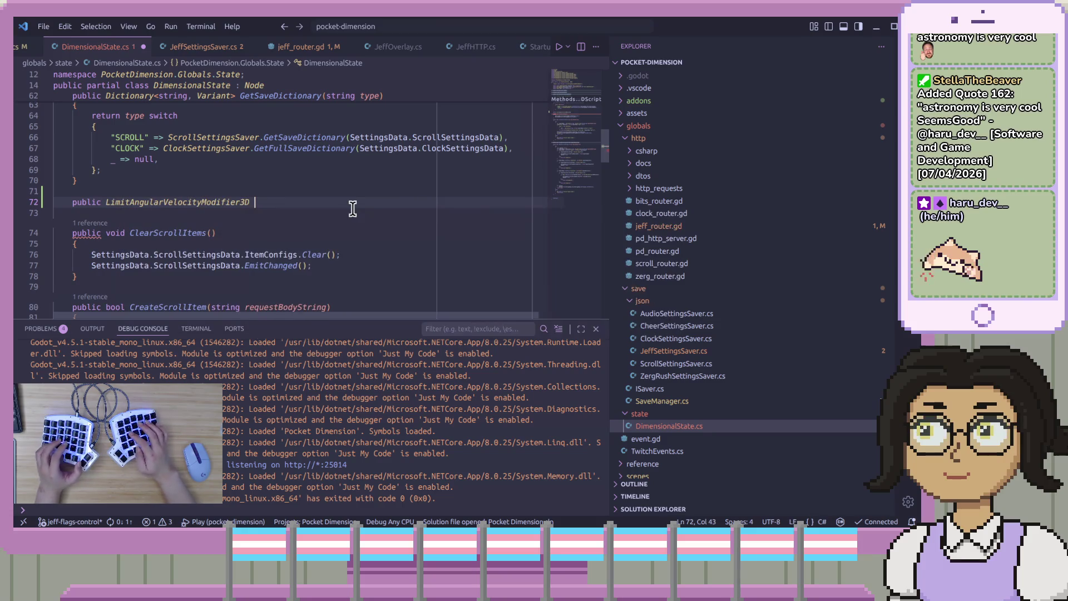
pyautogui.hotkey('ctrl', 'BackSpace')
pyautogui.write('void g')
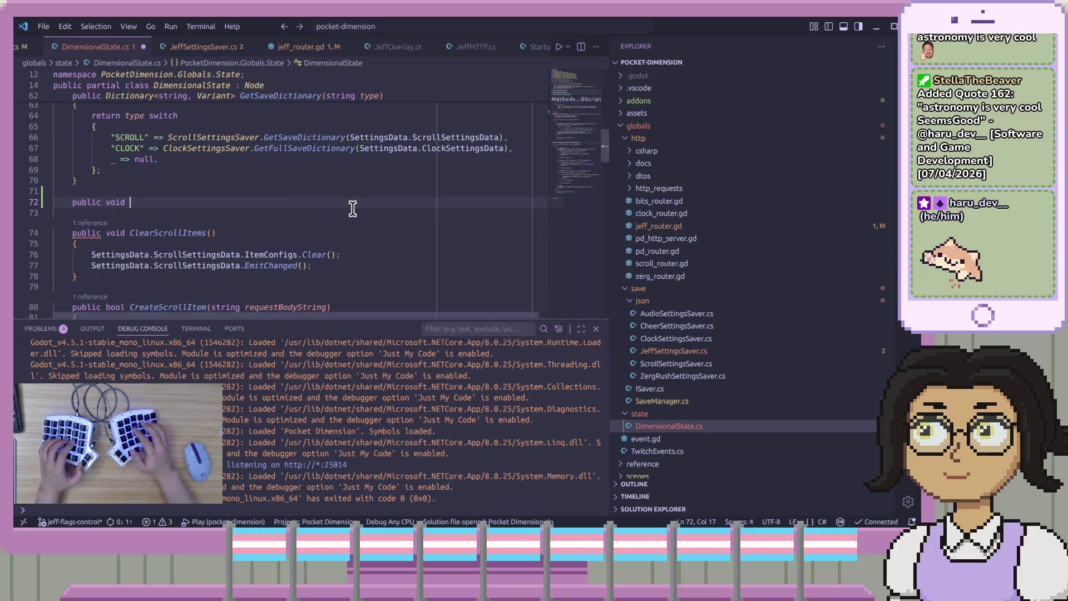
pyautogui.press('BackSpace')
pyautogui.write('Get')
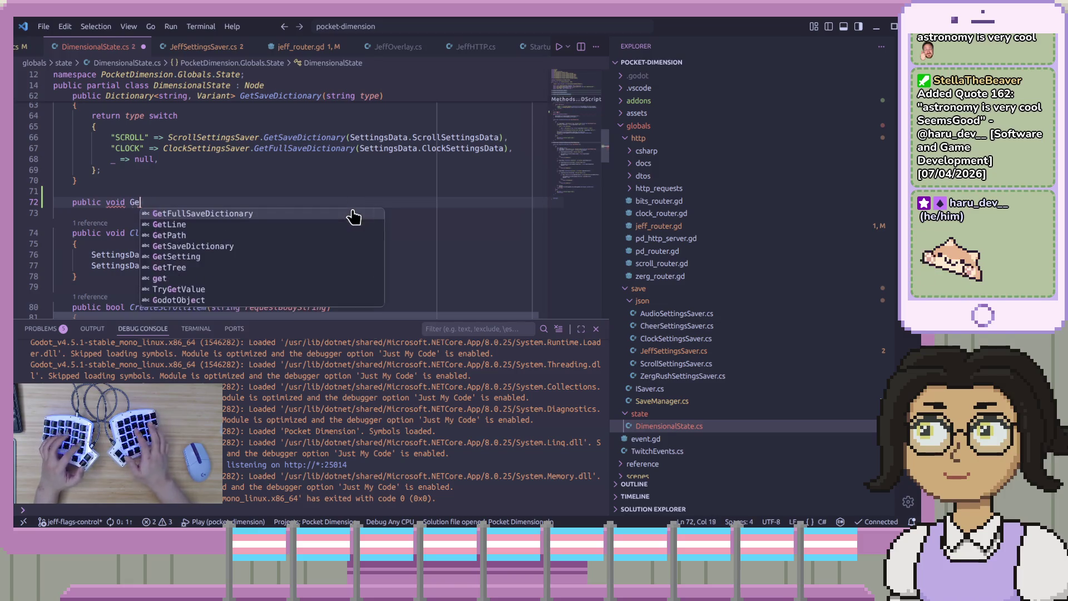
pyautogui.press('BackSpace')
pyautogui.press('BackSpace')
pyautogui.press('BackSpace')
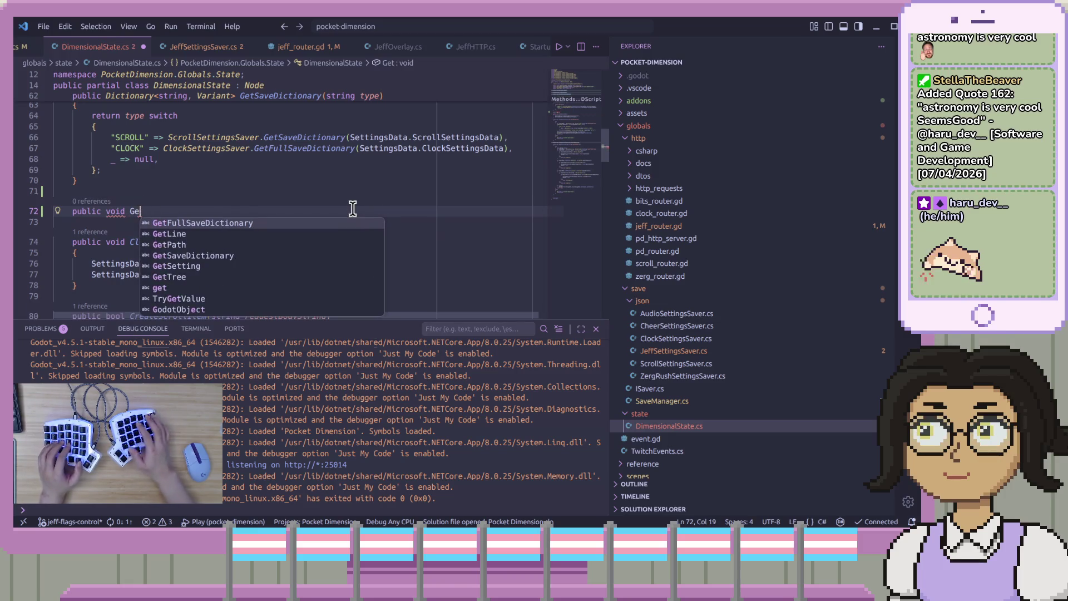
pyautogui.press('BackSpace')
pyautogui.press('BackSpace')
pyautogui.press('BackSpace')
pyautogui.write('SettingsData')
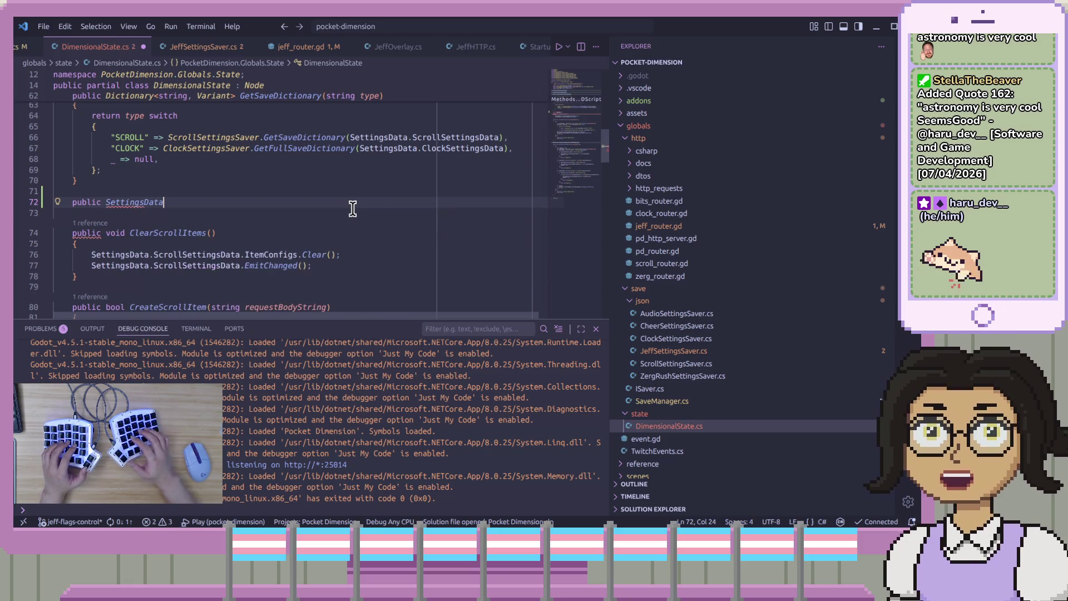
pyautogui.press('Tab')
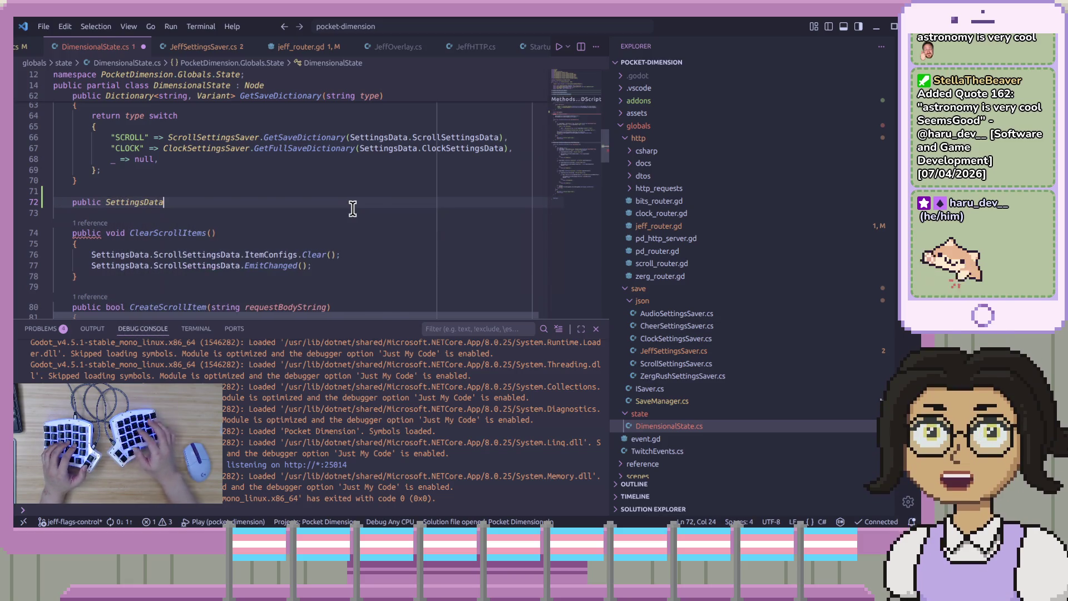
pyautogui.press('F12')
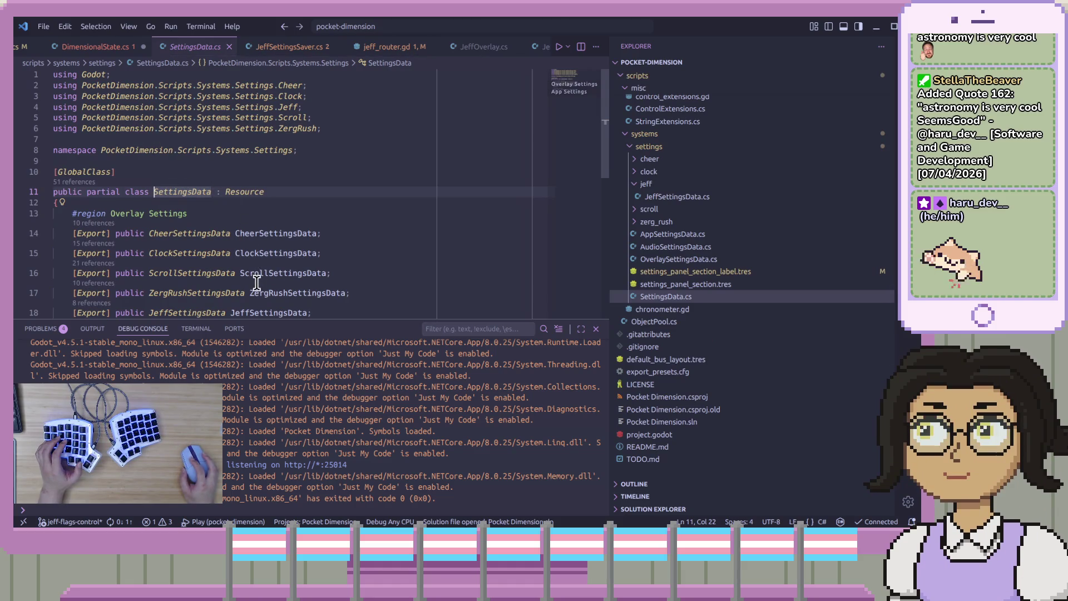
# - Back in DimensionalState.cs, complete line 72 as 'public SettingsData GetSettingsData() => SettingsData;'
pyautogui.hotkey('ctrl', 'alt', '-')
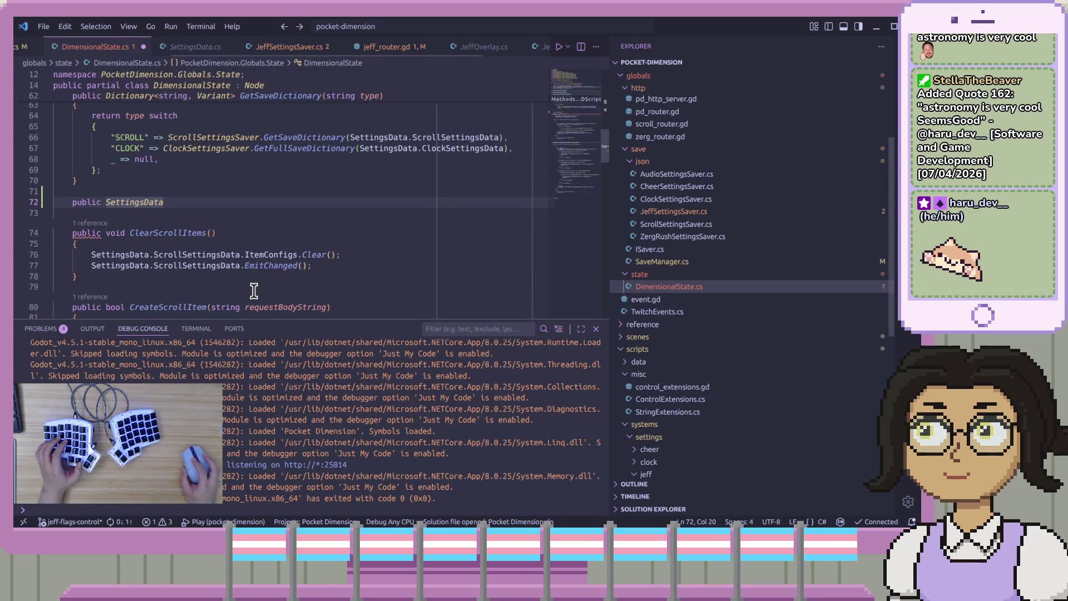
pyautogui.click(248, 193)
pyautogui.click(257, 201)
pyautogui.write('g')
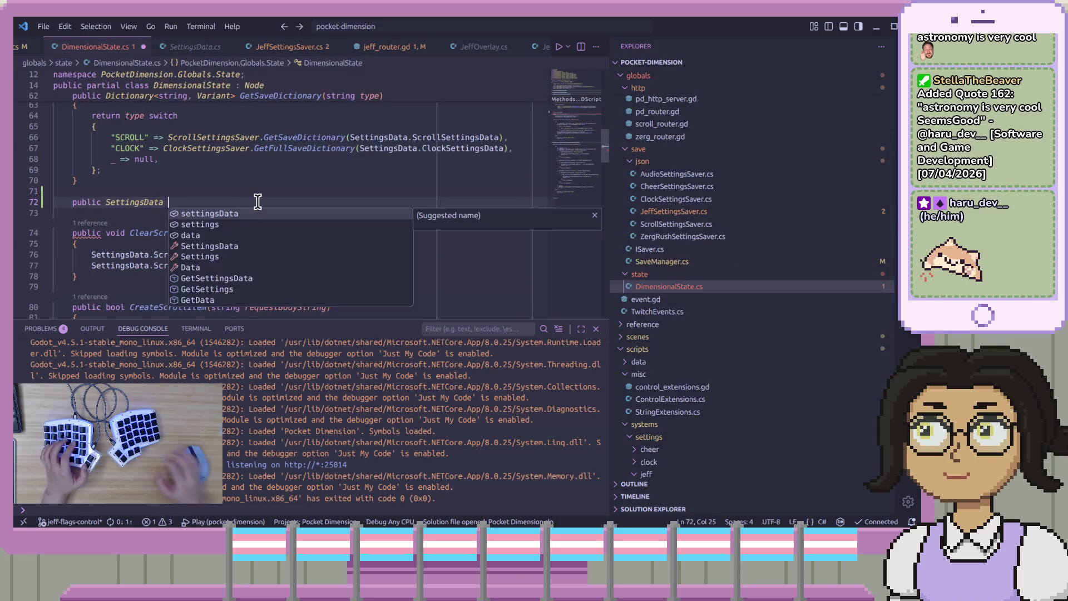
pyautogui.press('BackSpace')
pyautogui.write('Get')
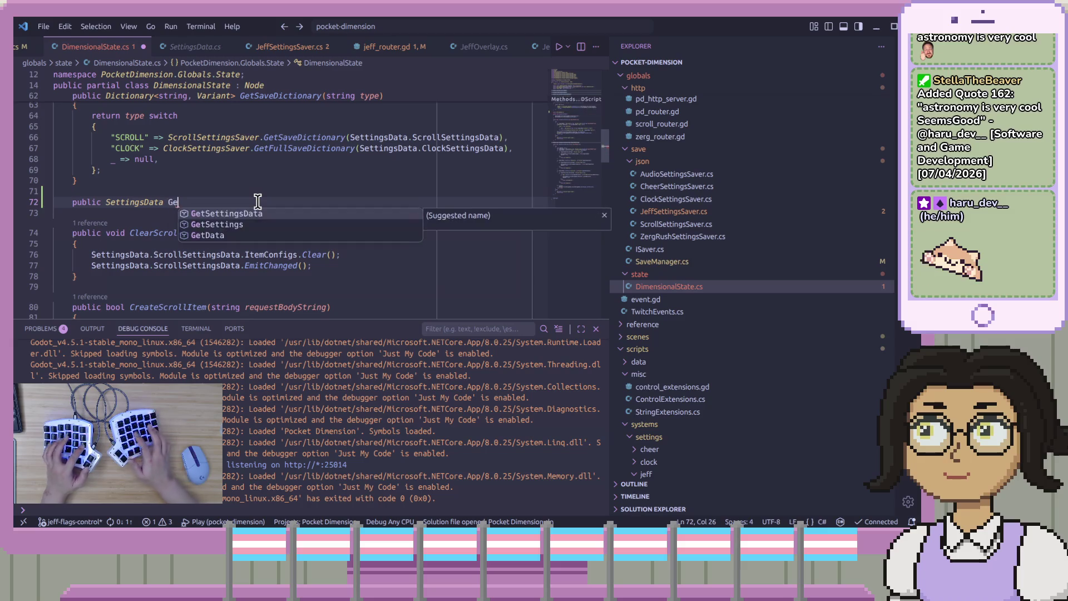
pyautogui.press('Escape')
pyautogui.write('SettingsDatat')
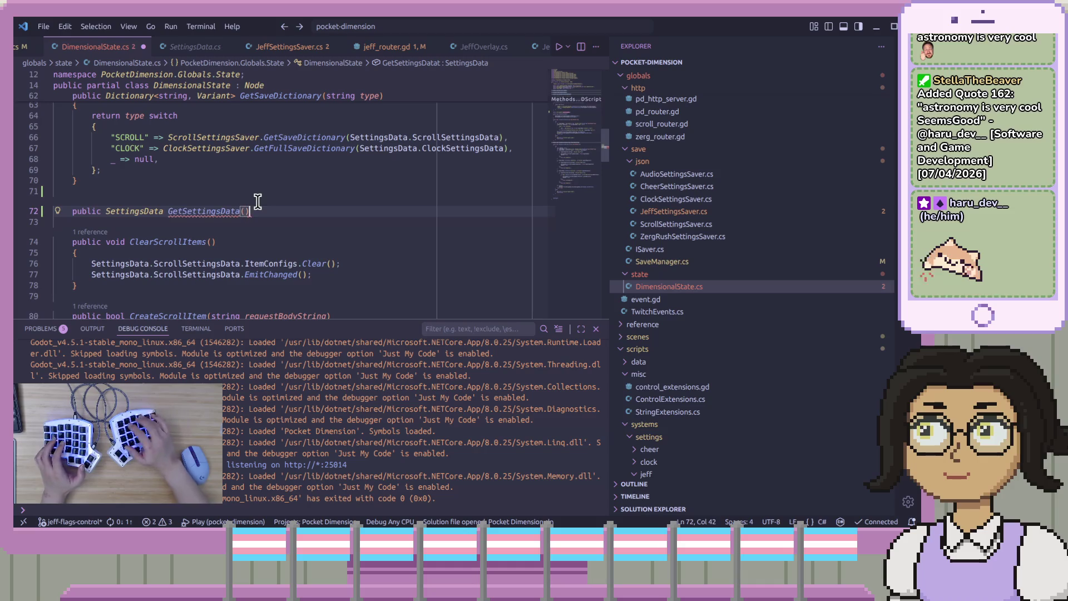
pyautogui.write(' {')
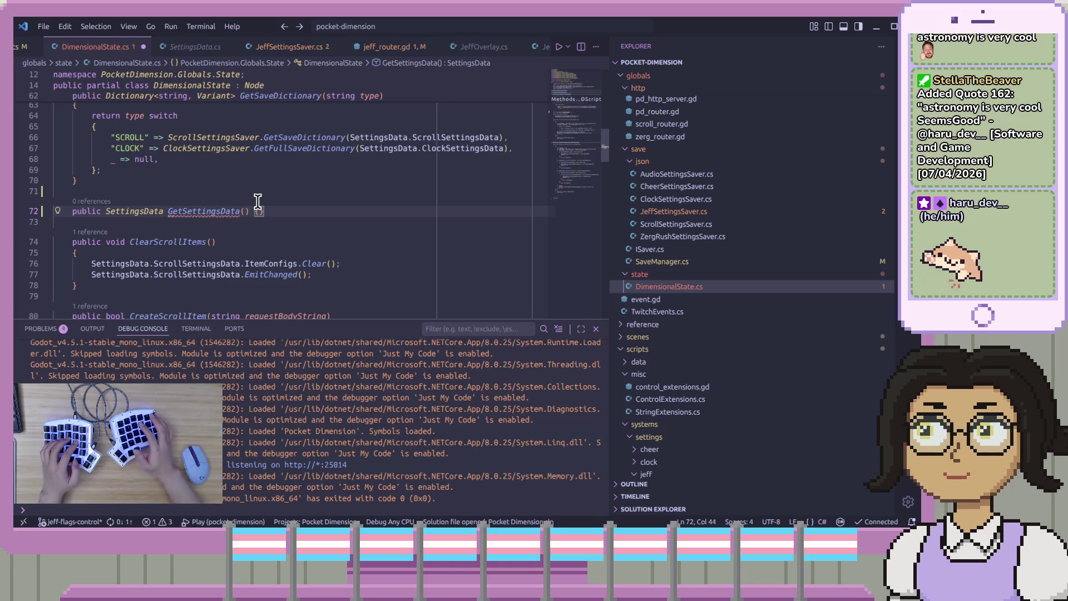
pyautogui.write('>')
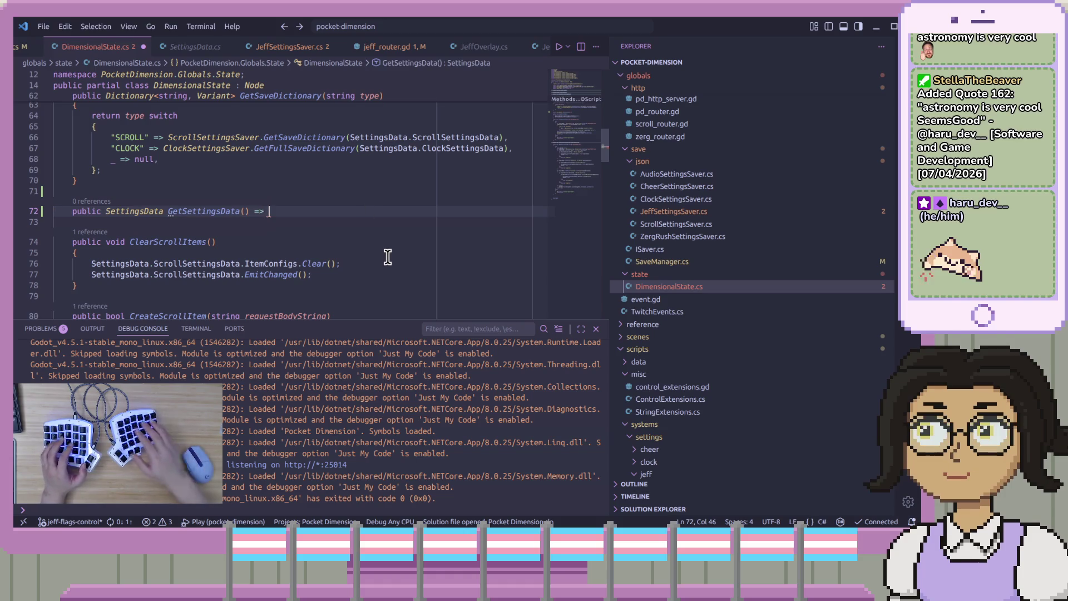
pyautogui.scroll(6, 387, 257)
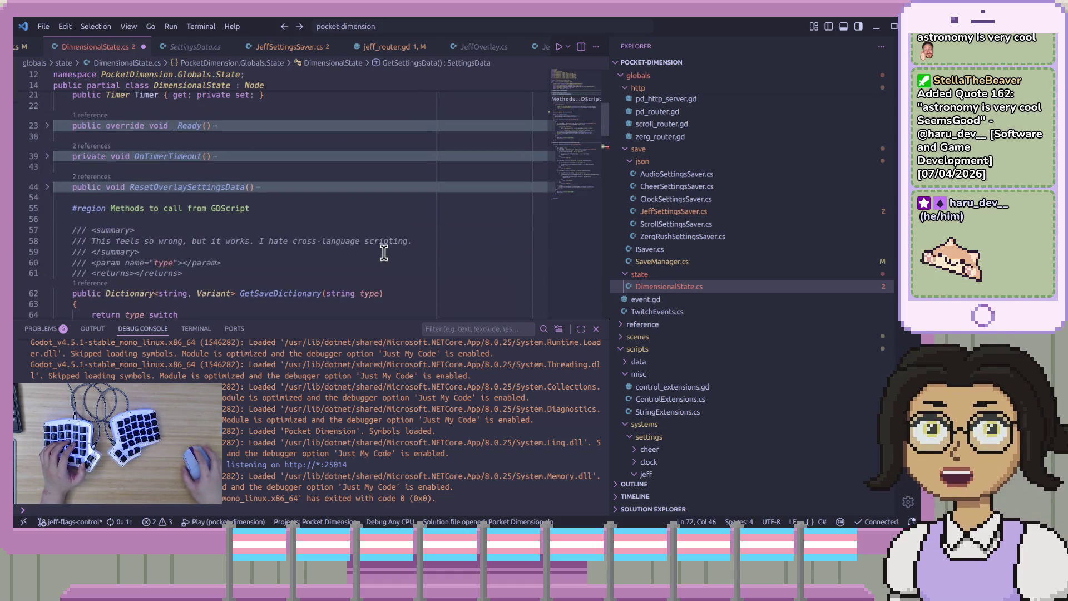
pyautogui.scroll(3, 384, 253)
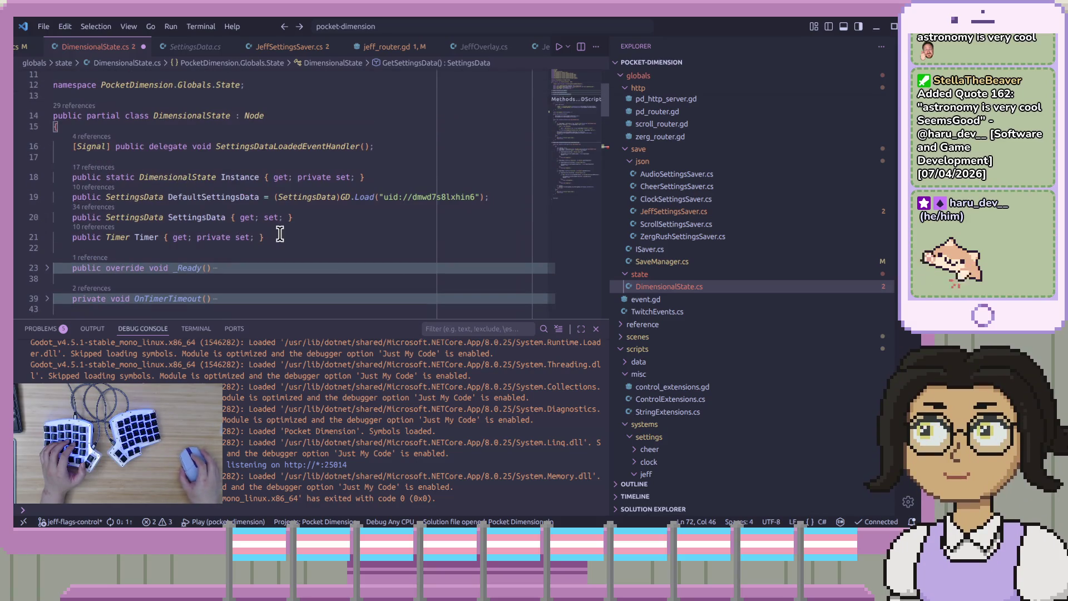
pyautogui.write('SettingsData GetSettingsData() => Settings')
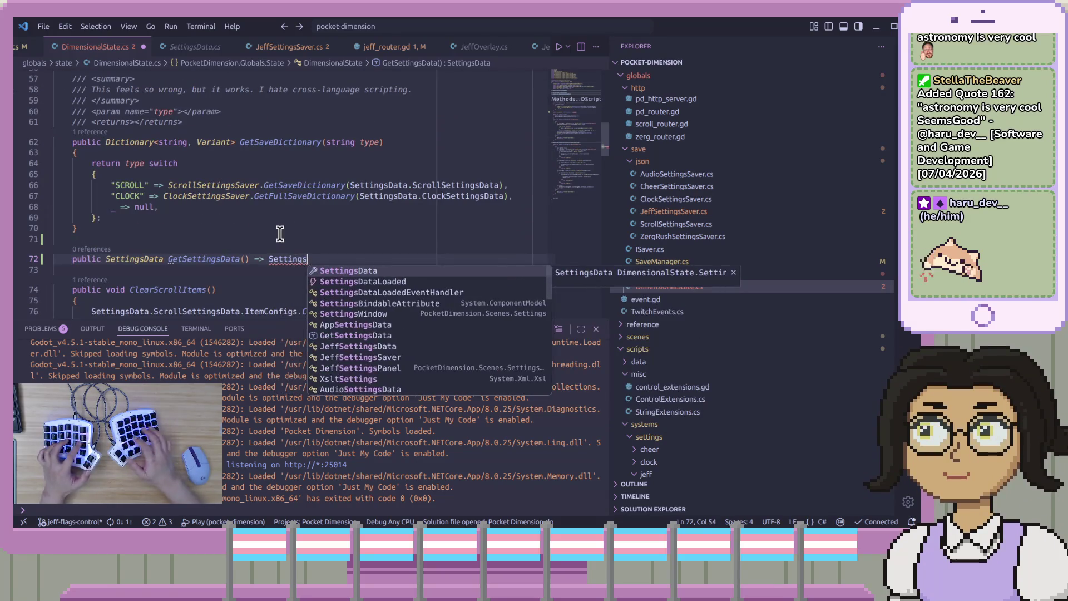
pyautogui.write('Data;')
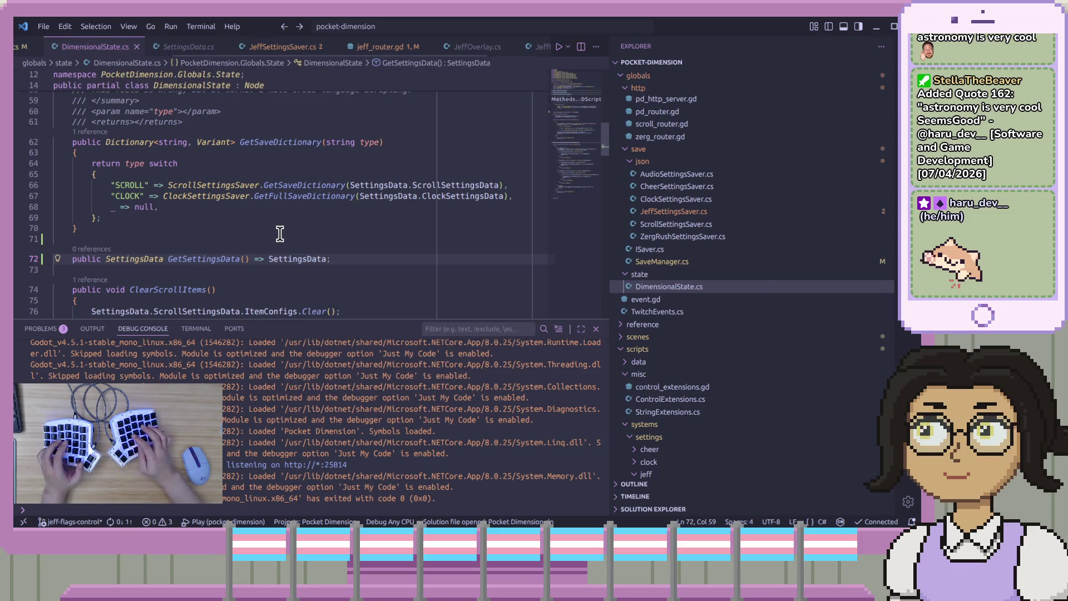
pyautogui.click(250, 241)
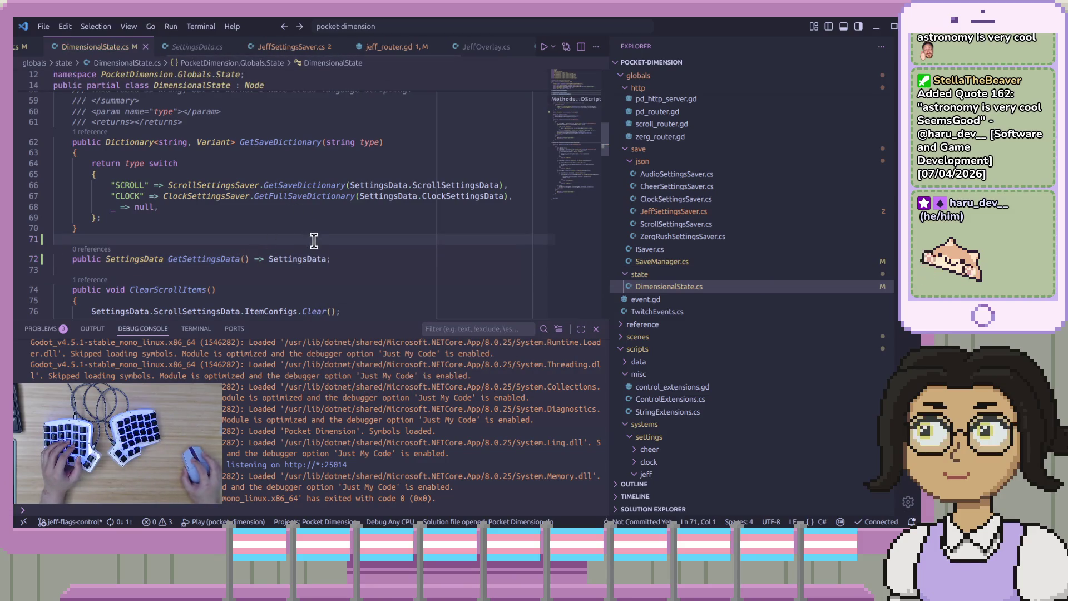
pyautogui.scroll(3, 136, 46)
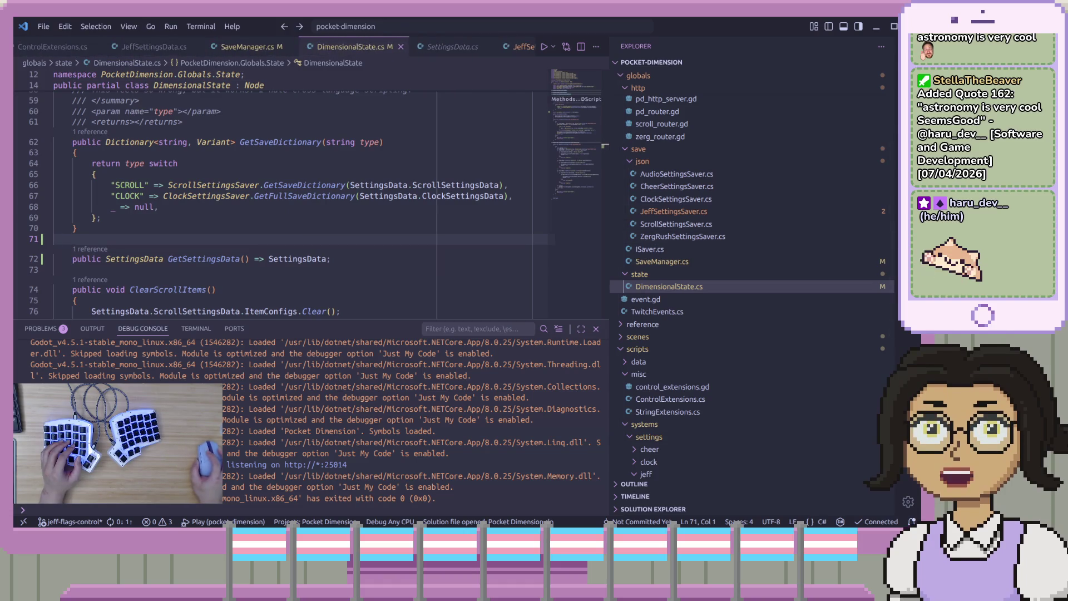
pyautogui.hotkey('alt', 'Tab')
# - Change line 21 of jeff_router.gd to read state.SettingsData.JeffSettingsData and save the script
pyautogui.moveTo(575, 236); pyautogui.dragTo(576, 384)
pyautogui.click(766, 178)
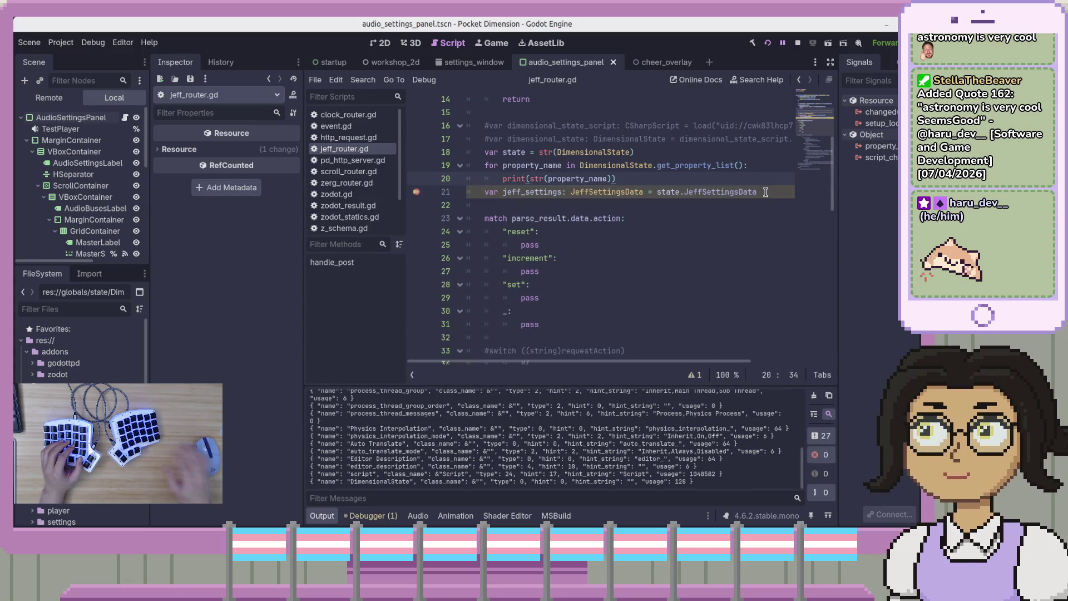
pyautogui.hotkey('ctrl', 'Left')
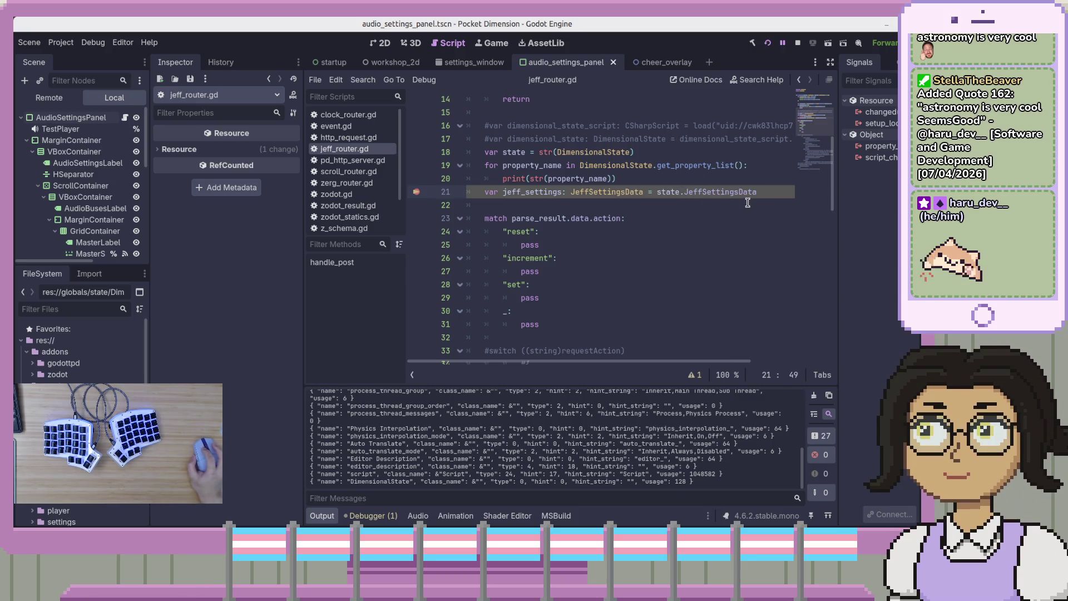
pyautogui.hotkey('shift', 'Right')
pyautogui.hotkey('shift', 'Right')
pyautogui.hotkey('shift', 'Right')
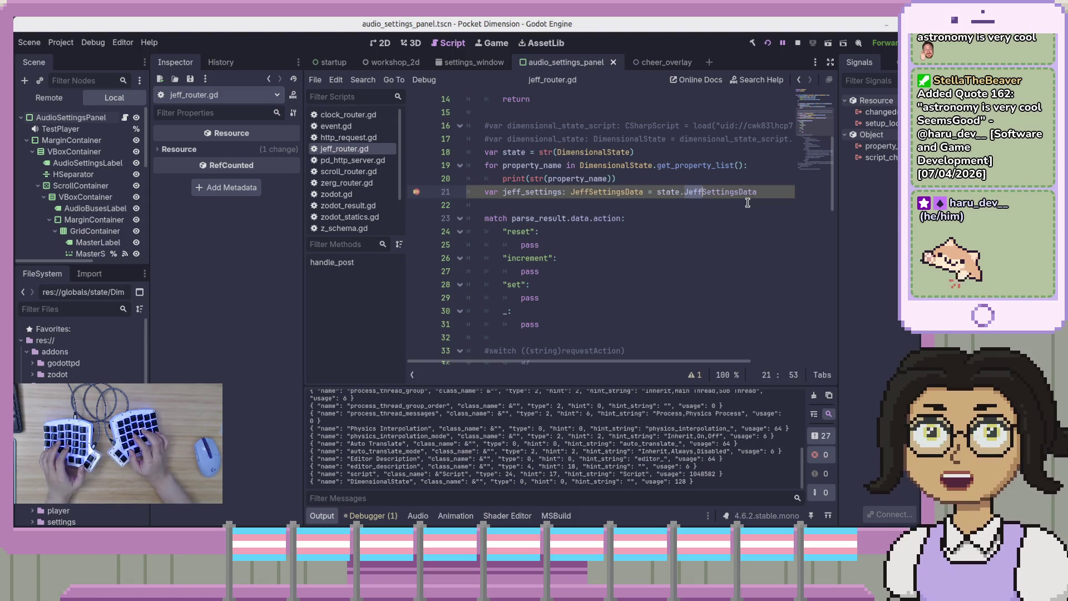
pyautogui.hotkey('shift', 'Right')
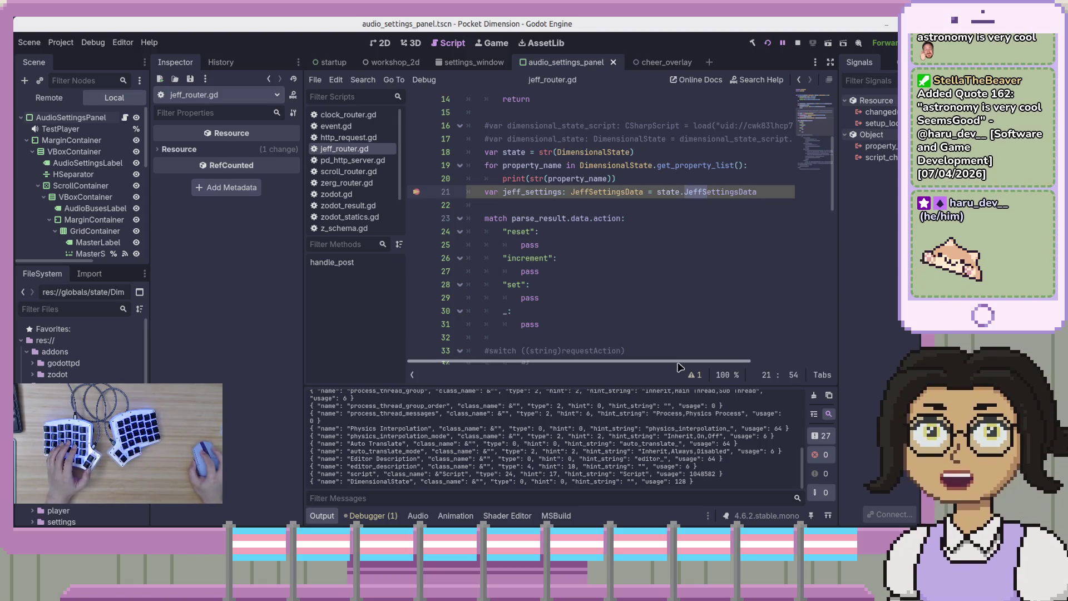
pyautogui.press('Left')
pyautogui.press('Left')
pyautogui.press('Left')
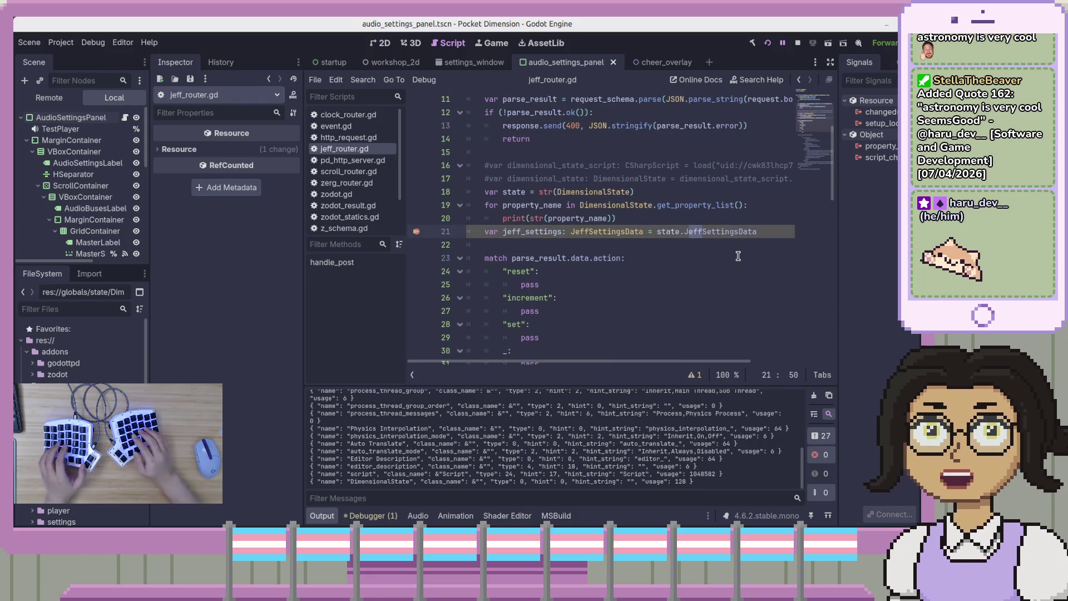
pyautogui.press('BackSpace')
pyautogui.press('BackSpace')
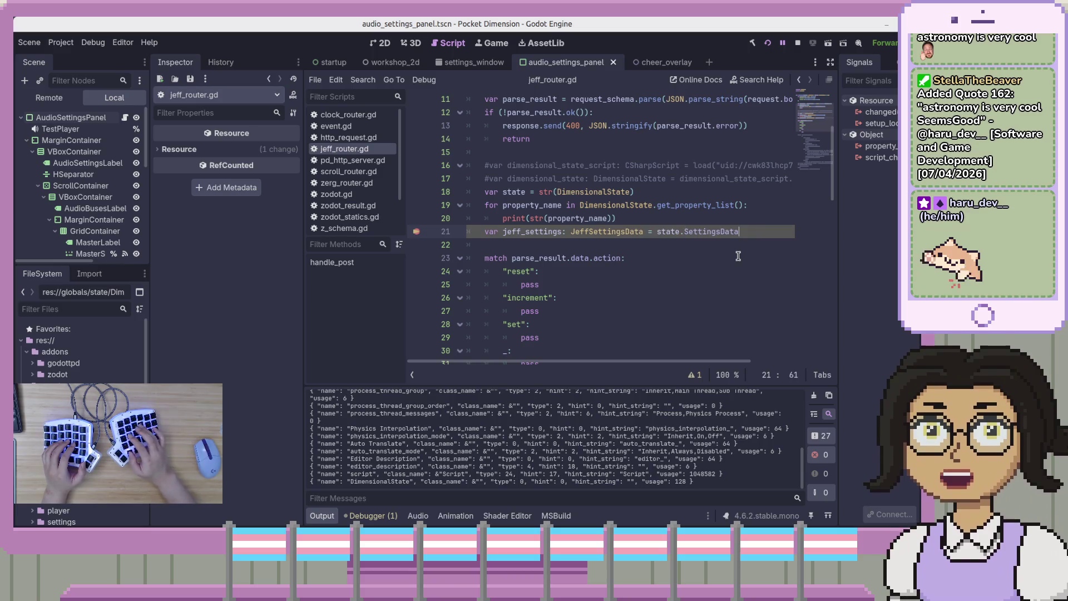
pyautogui.write('.')
pyautogui.press('End')
pyautogui.write('.JeffSettingsData')
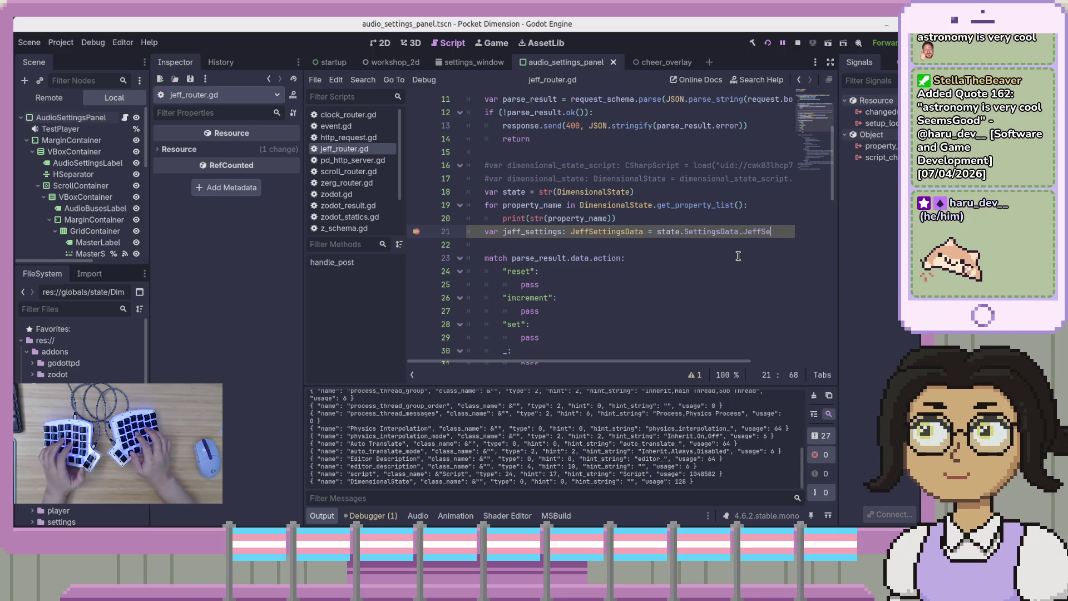
pyautogui.hotkey('ctrl', 's')
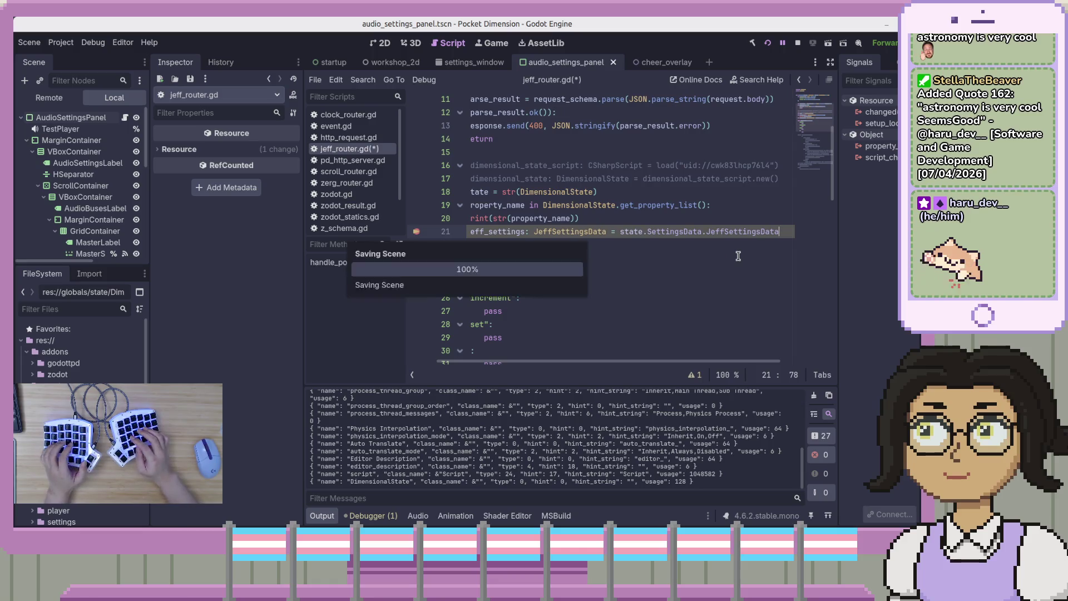
pyautogui.click(767, 44)
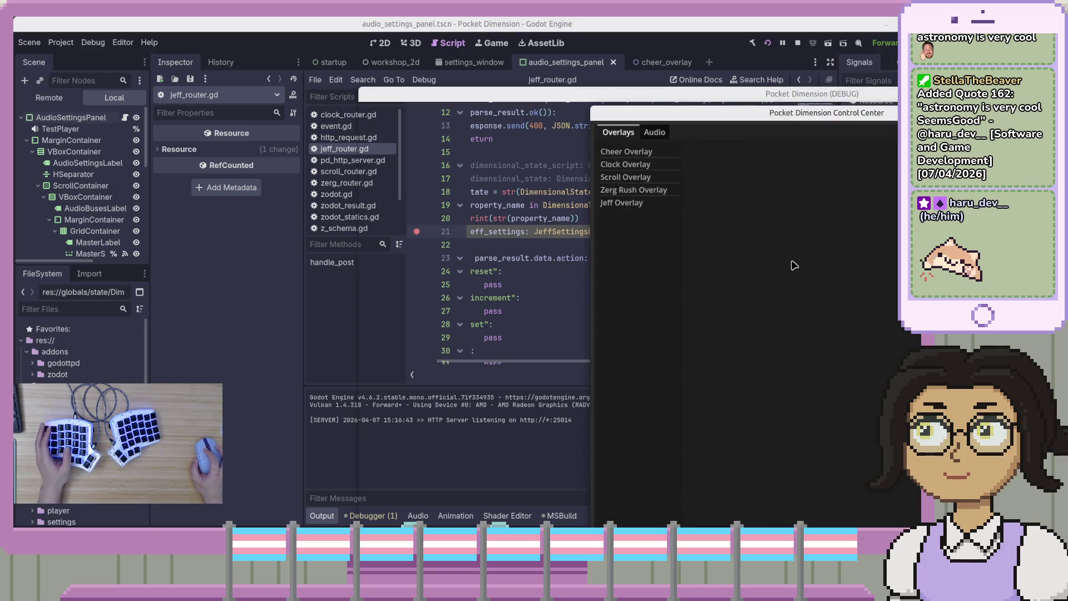
# - Send the Trigger Jeff request, continue past the line 21 breakpoint, then stop the game
pyautogui.hotkey('alt', 'Tab')
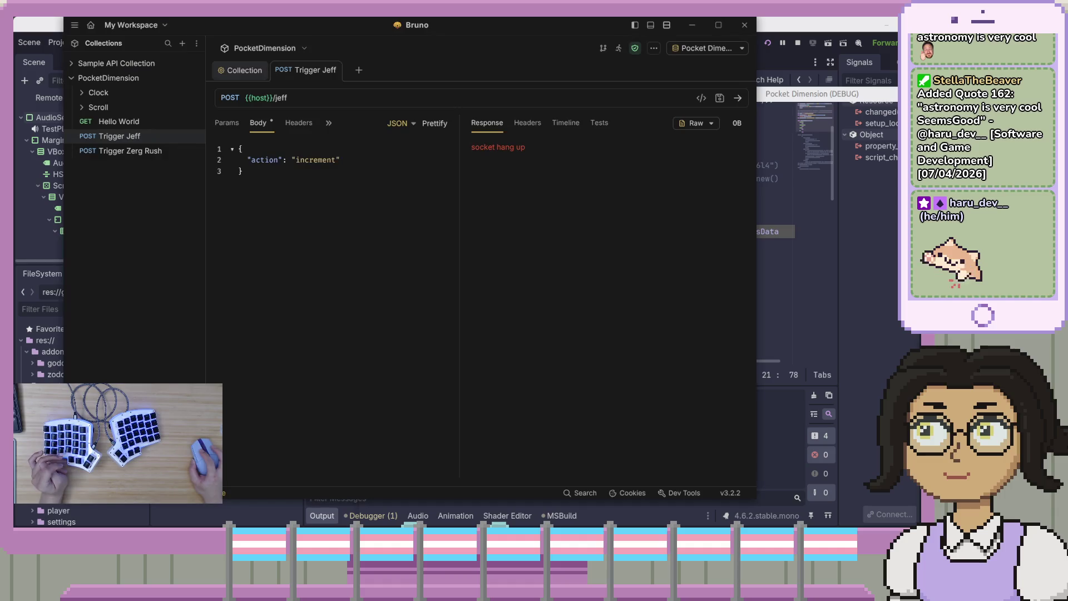
pyautogui.click(738, 98)
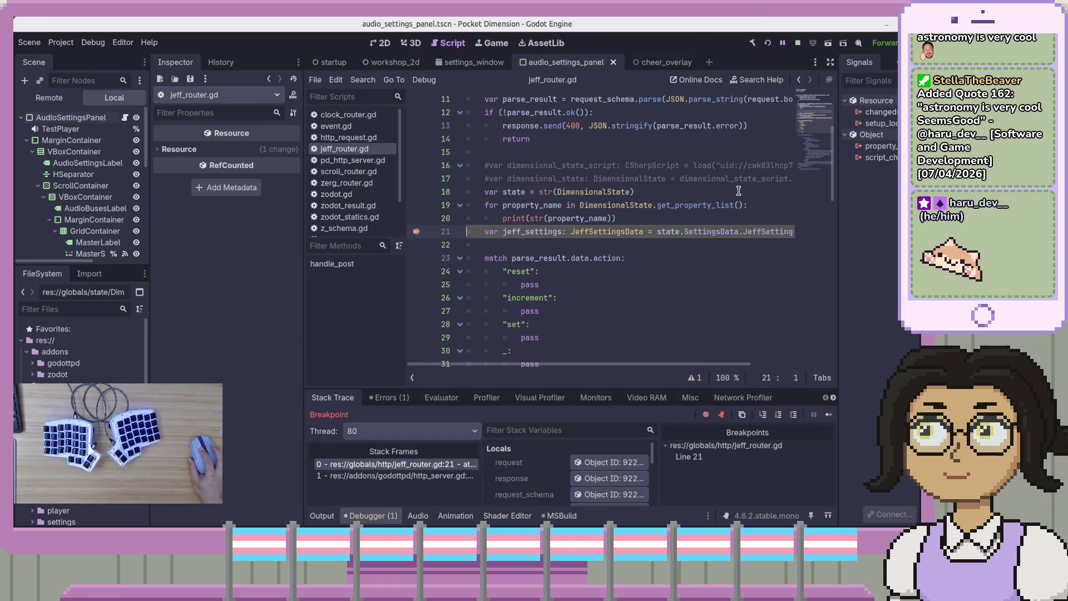
pyautogui.click(779, 416)
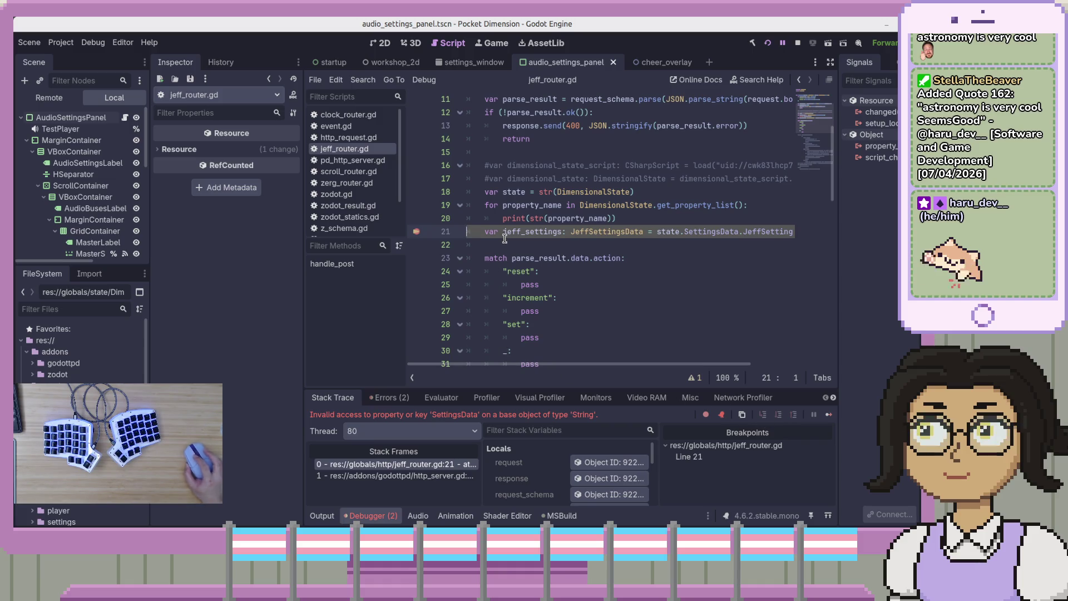
pyautogui.press('F8')
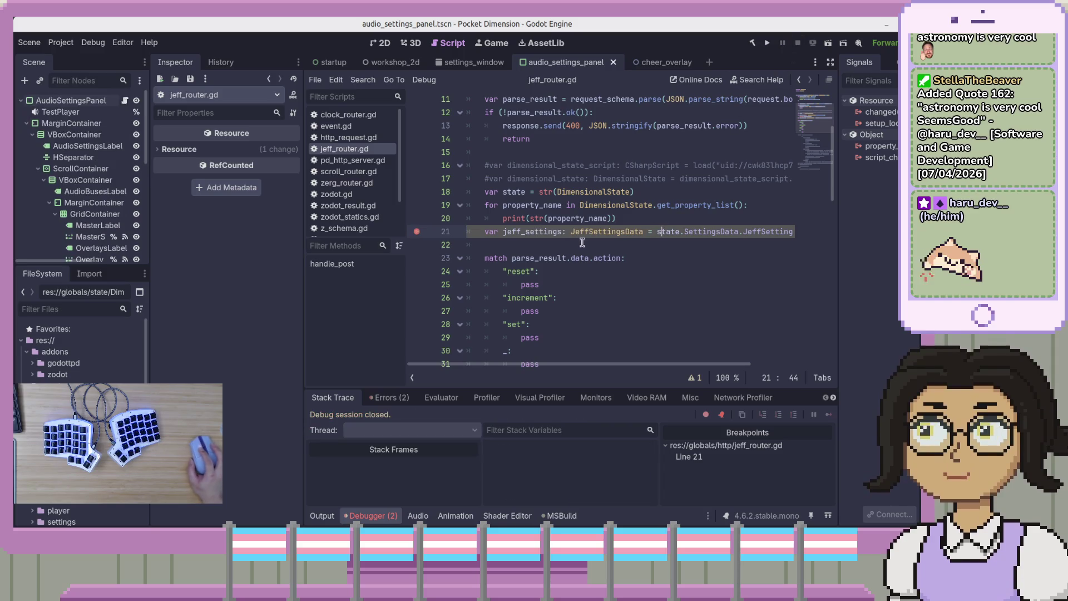
# - Replace 'state' with DimensionalState in the line 21 SettingsData access
pyautogui.click(621, 191)
pyautogui.click(680, 232)
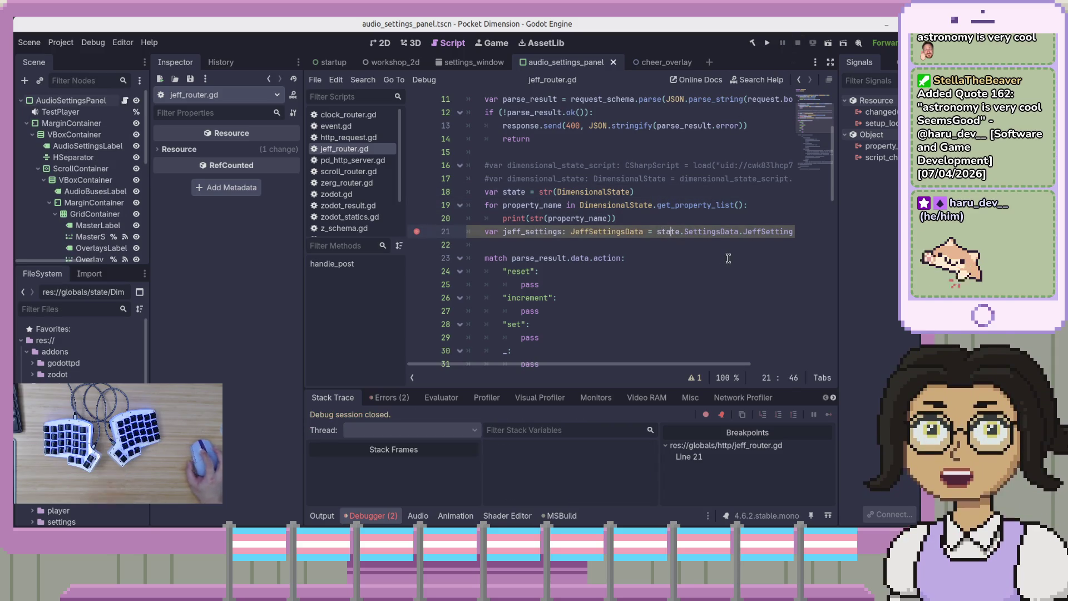
pyautogui.press('BackSpace')
pyautogui.press('BackSpace')
pyautogui.press('BackSpace')
pyautogui.write('Dimensional')
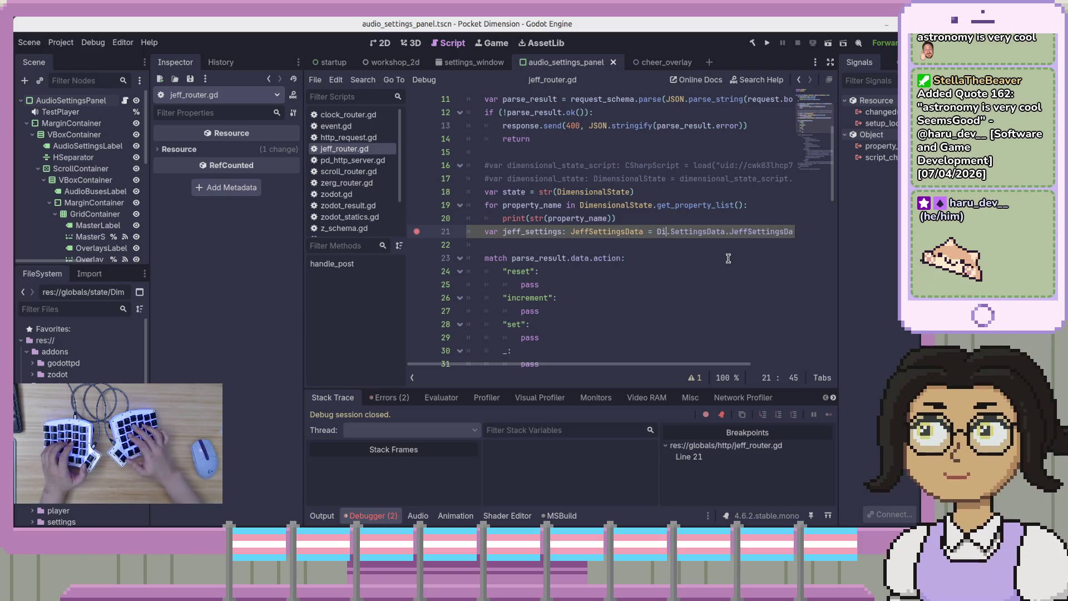
pyautogui.write('State')
# - Run the project, send Trigger Jeff, step past line 21 to inspect variables, then stop
pyautogui.press('F5')
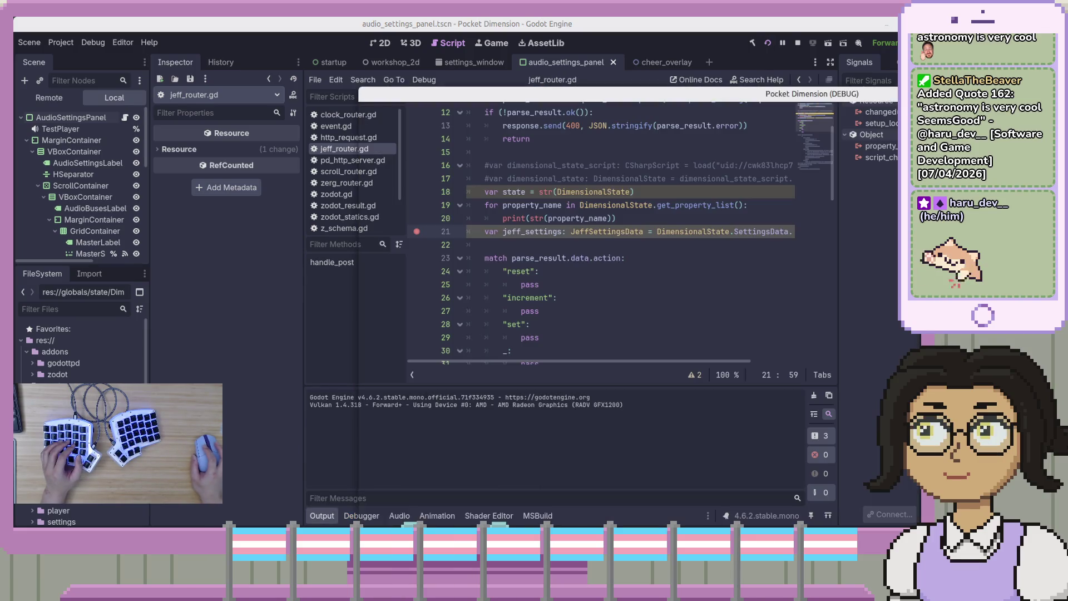
pyautogui.hotkey('alt', 'Tab')
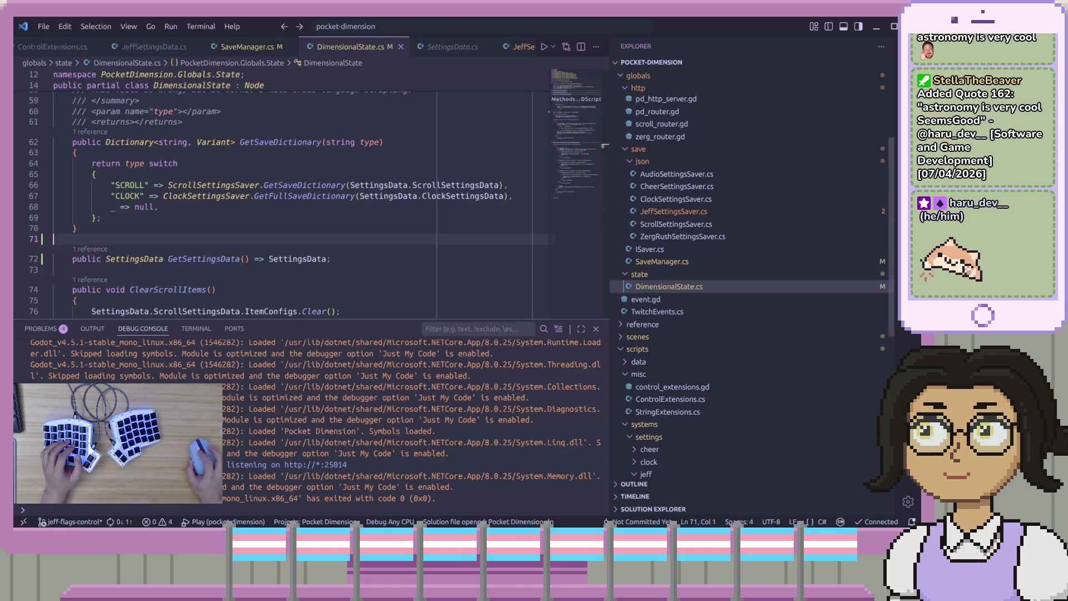
pyautogui.hotkey('alt', 'Tab')
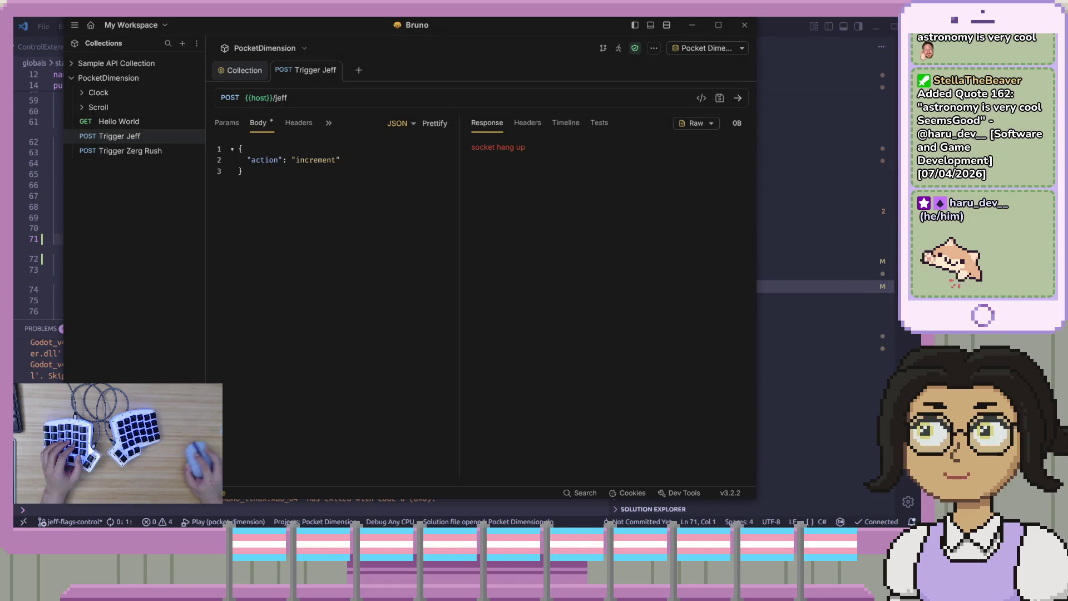
pyautogui.click(738, 98)
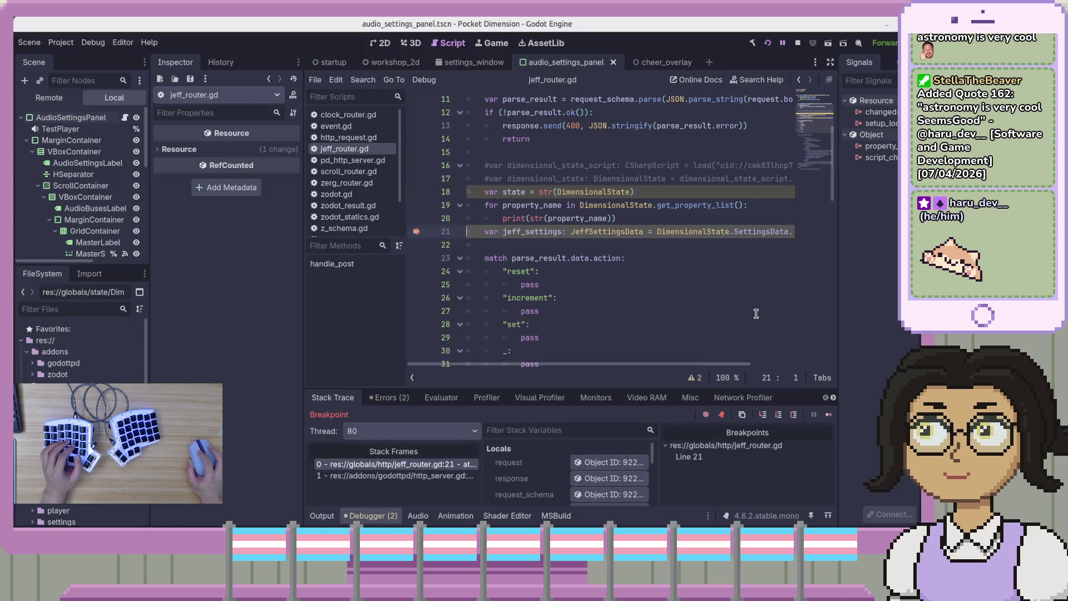
pyautogui.click(778, 416)
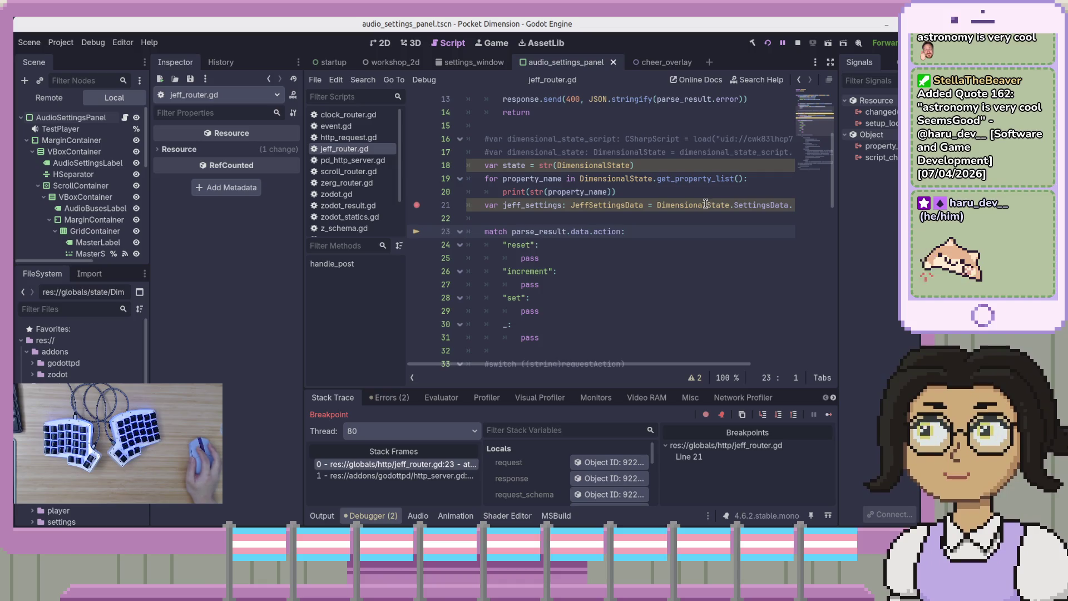
pyautogui.moveTo(706, 205)
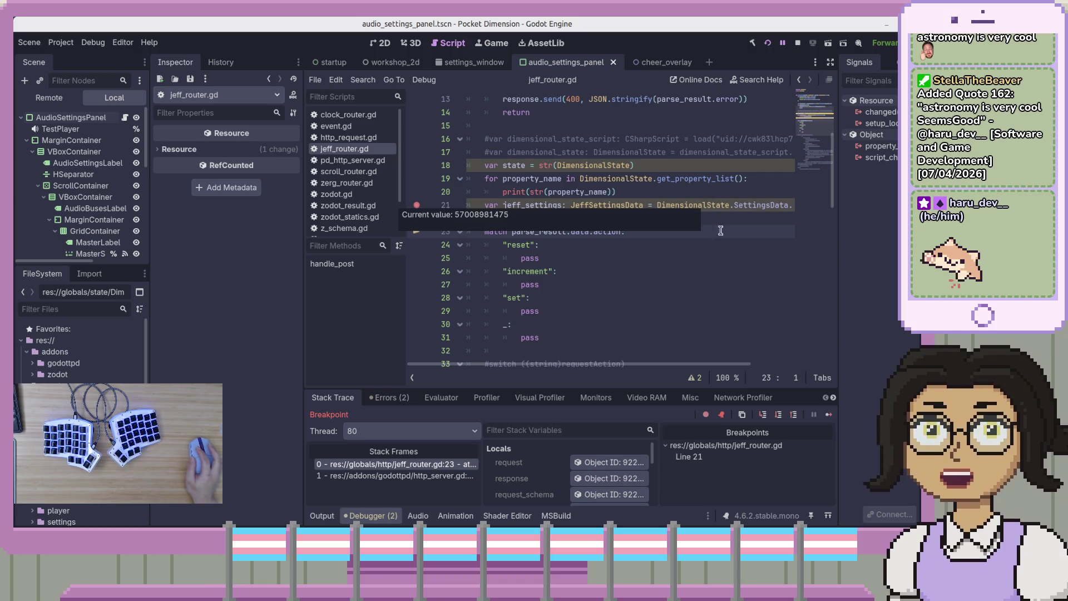
pyautogui.moveTo(515, 204)
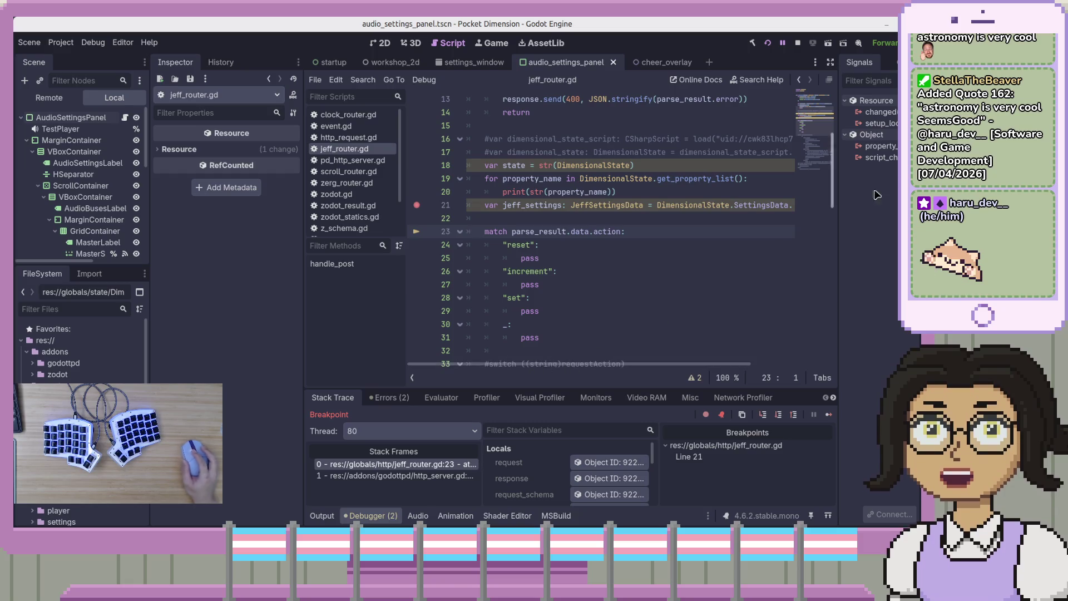
pyautogui.click(797, 43)
pyautogui.click(648, 204)
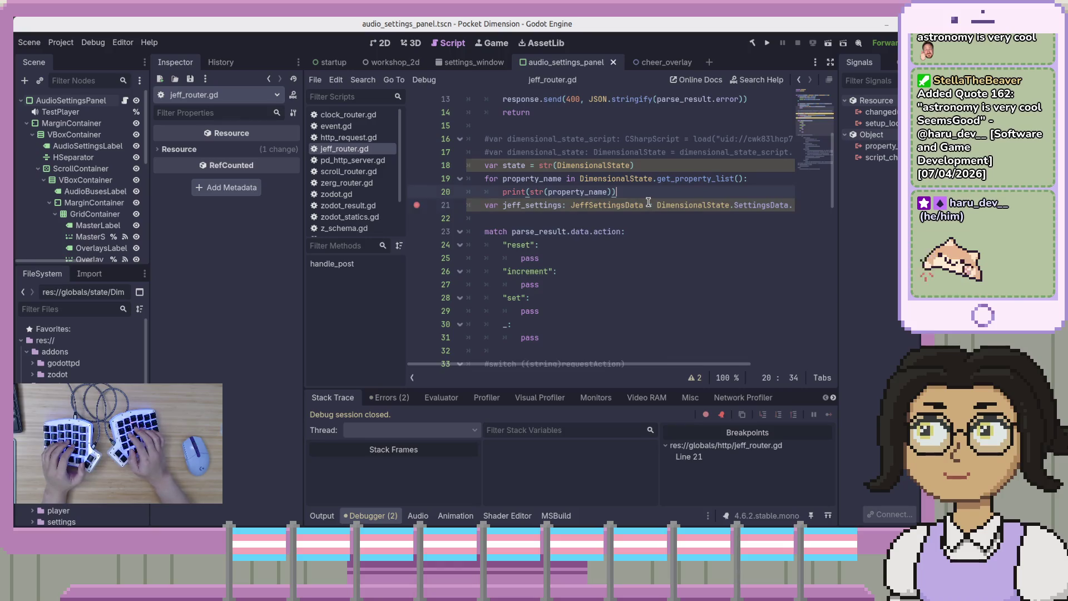
# - Insert 'var settings_data = DimensionalState.SettingsData;' above jeff_settings, save, and run the project
pyautogui.hotkey('ctrl', 'shift', 'Return')
pyautogui.write('var setin')
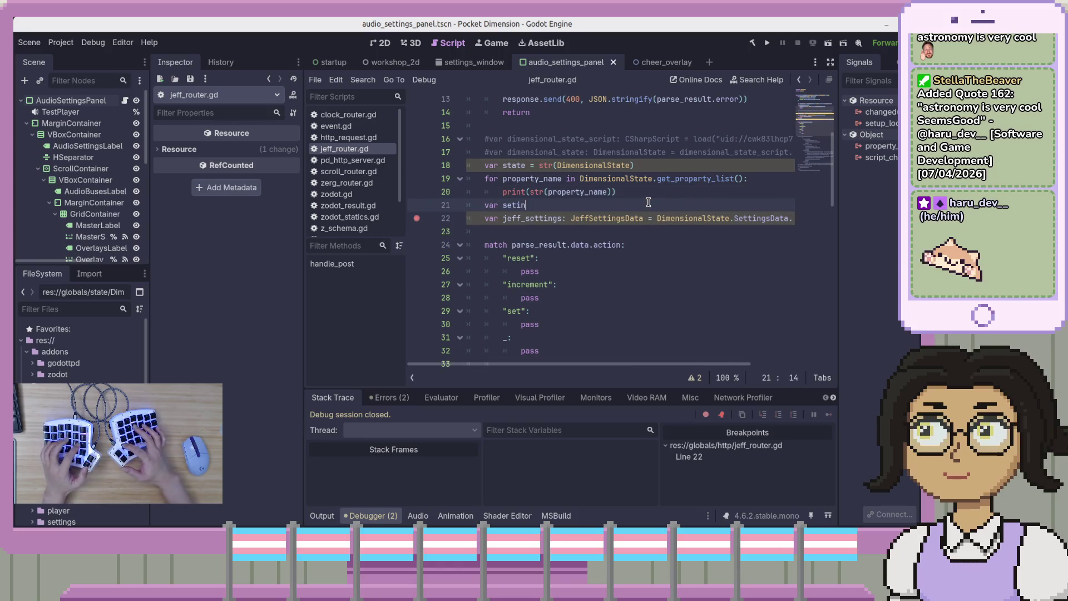
pyautogui.press('BackSpace')
pyautogui.press('BackSpace')
pyautogui.write('ta')
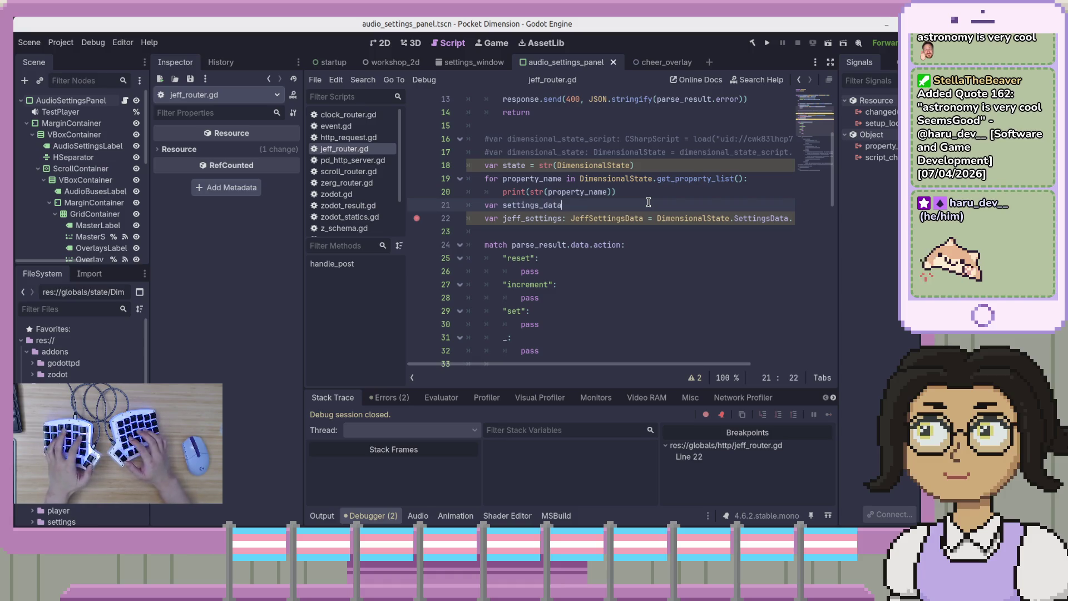
pyautogui.write(' = Dimen')
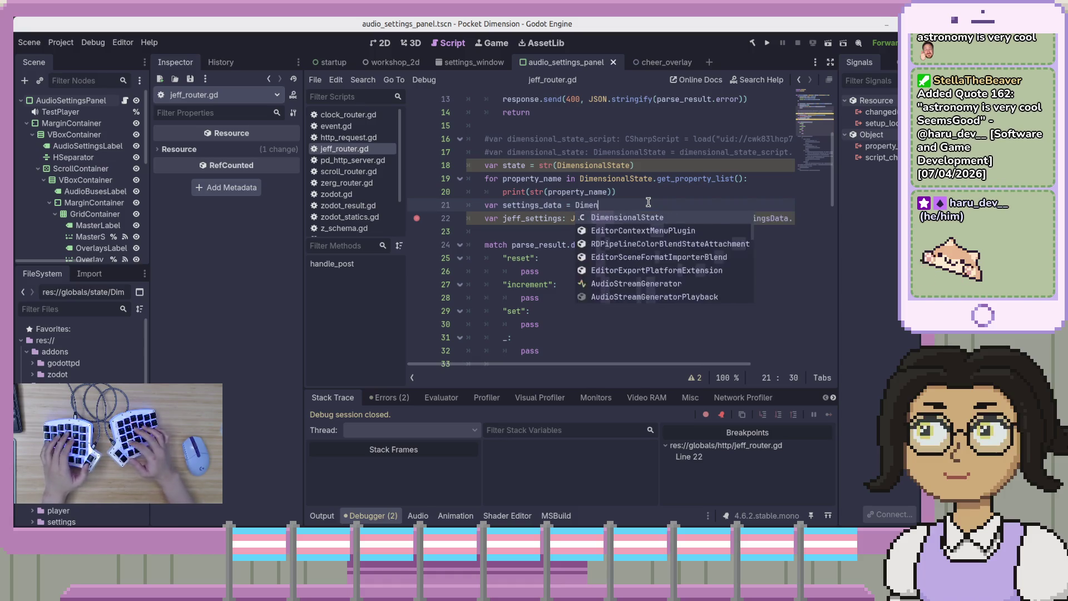
pyautogui.write('sionalState.')
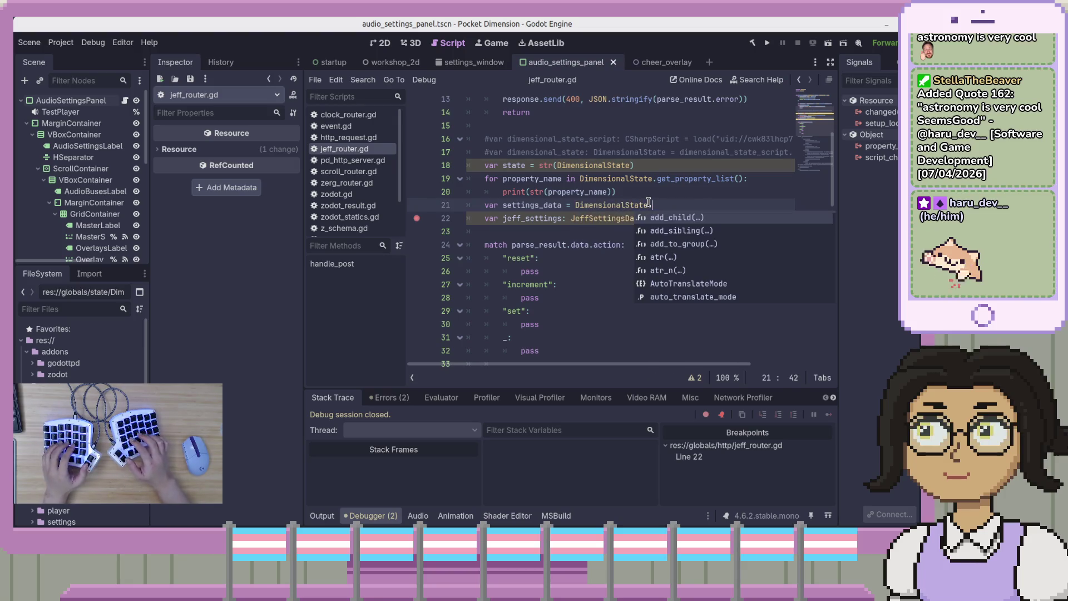
pyautogui.write('S')
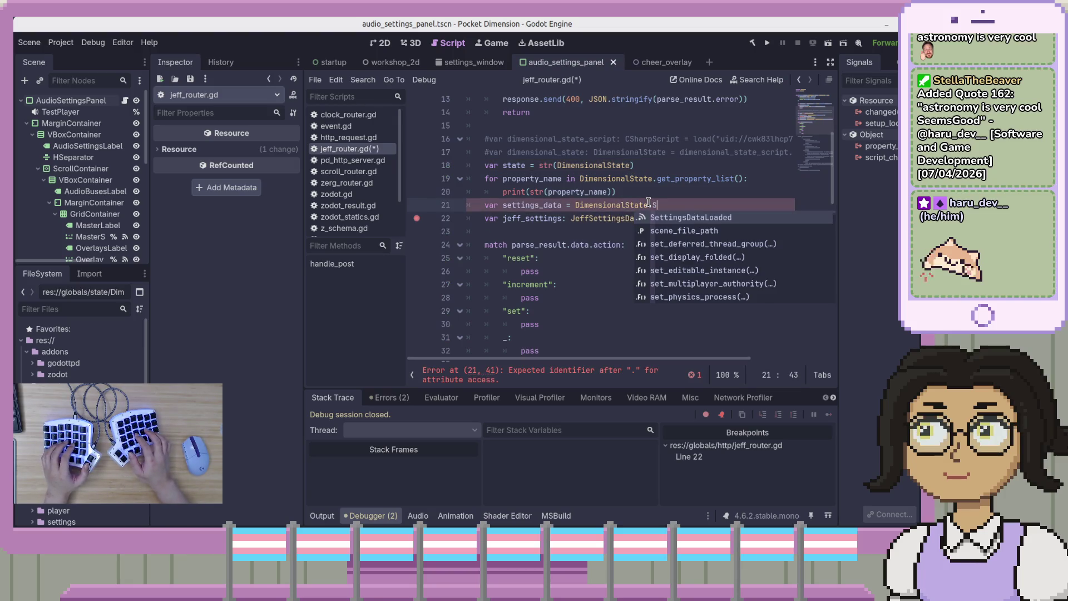
pyautogui.write('et')
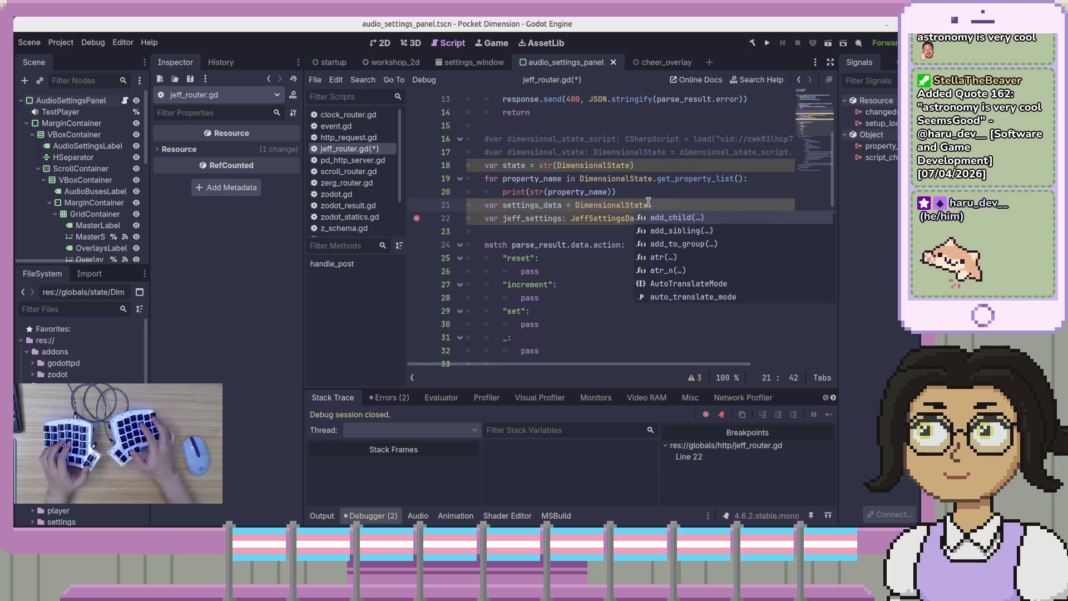
pyautogui.write('tingsData;')
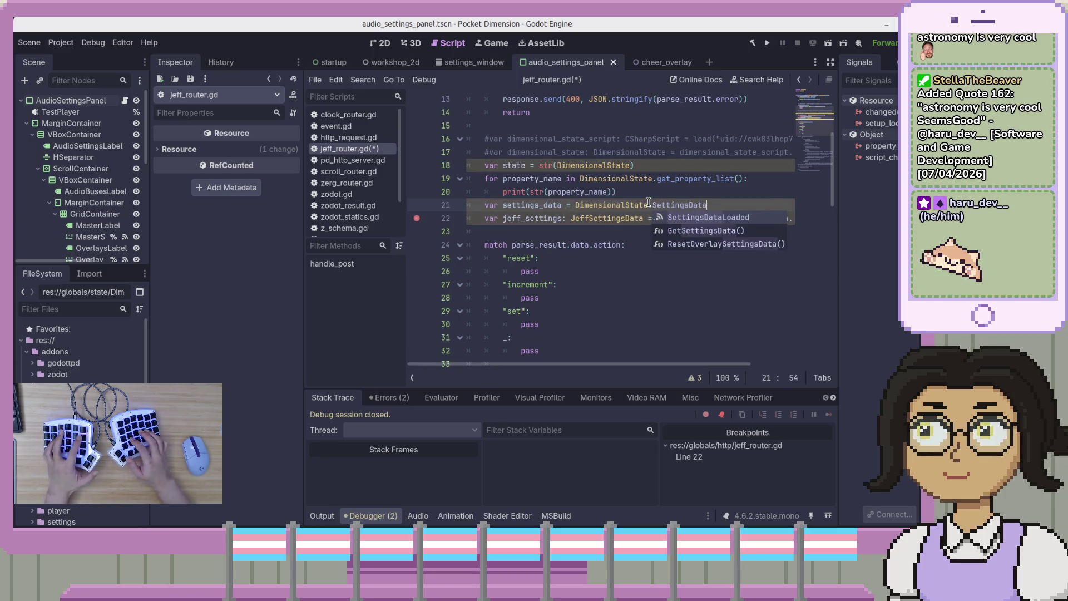
pyautogui.hotkey('ctrl', 's')
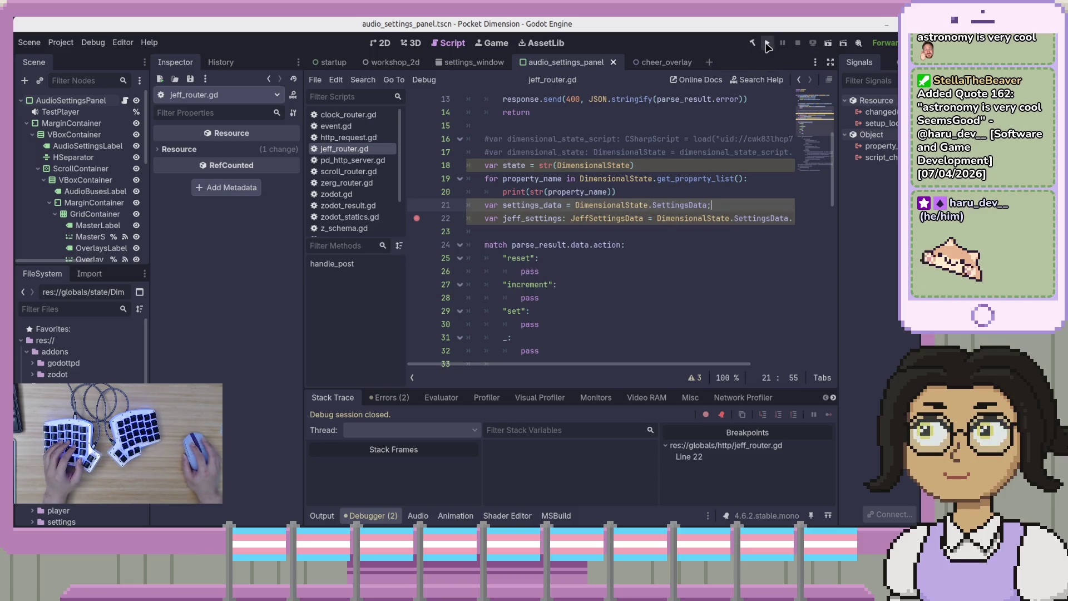
pyautogui.click(768, 44)
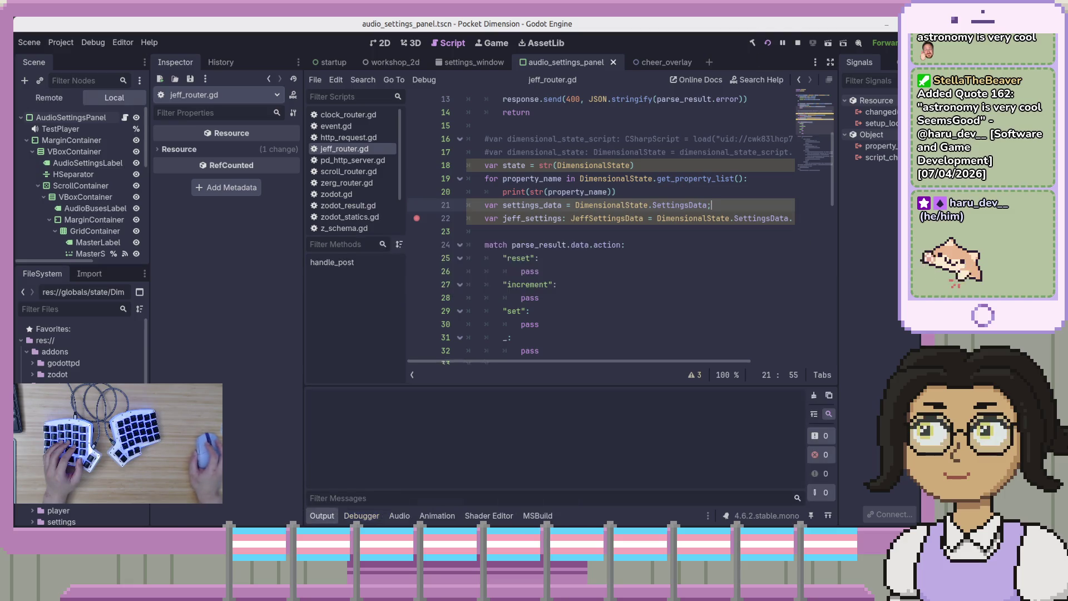
# - Resend Trigger Jeff, check settings_data's value at the breakpoint, then stop the game
pyautogui.hotkey('alt', 'Tab')
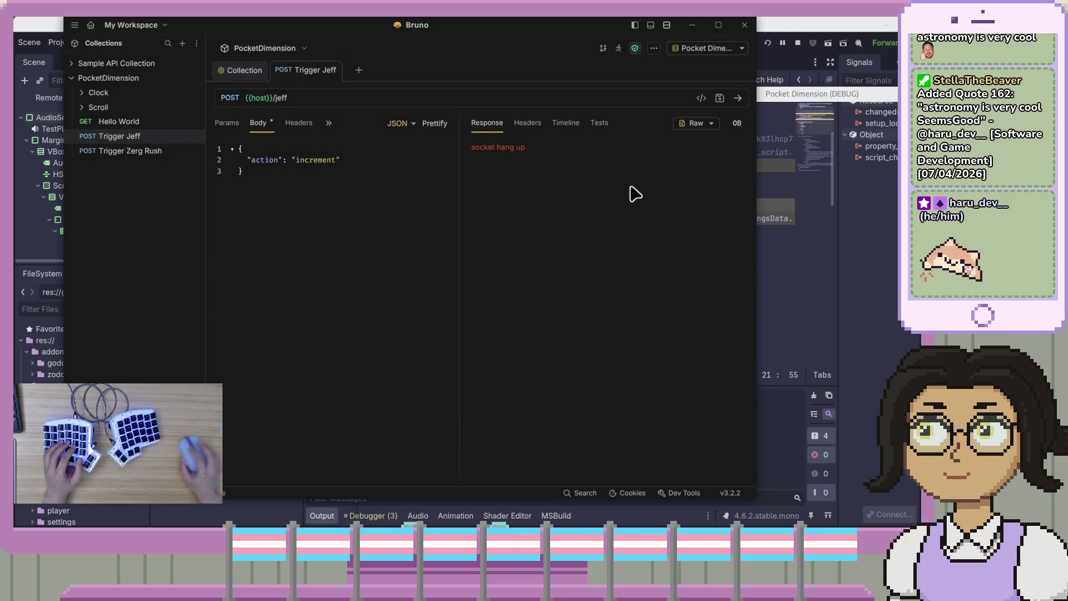
pyautogui.click(739, 98)
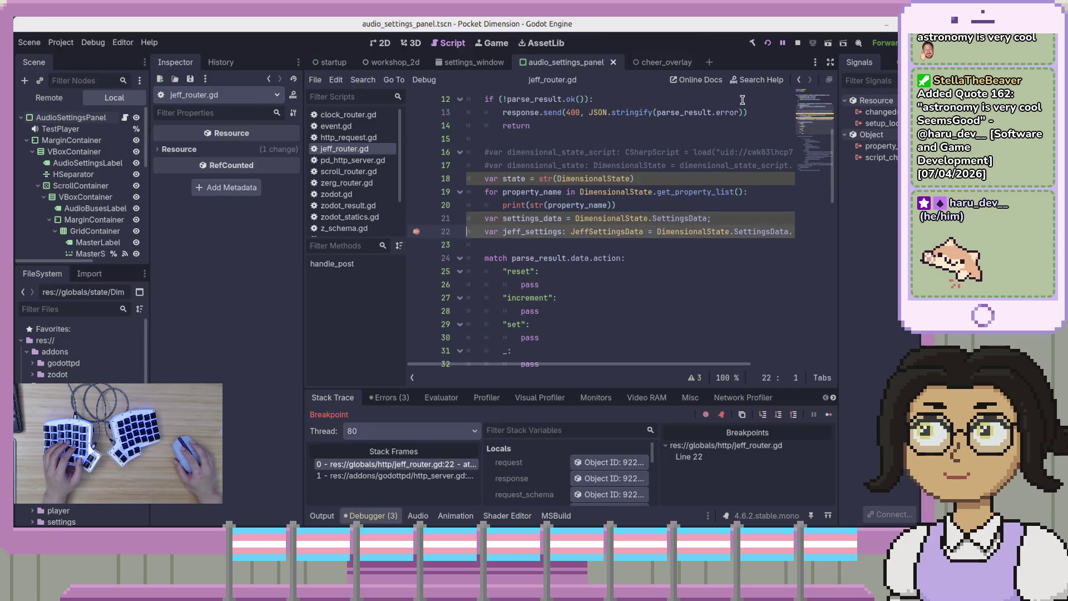
pyautogui.moveTo(538, 216)
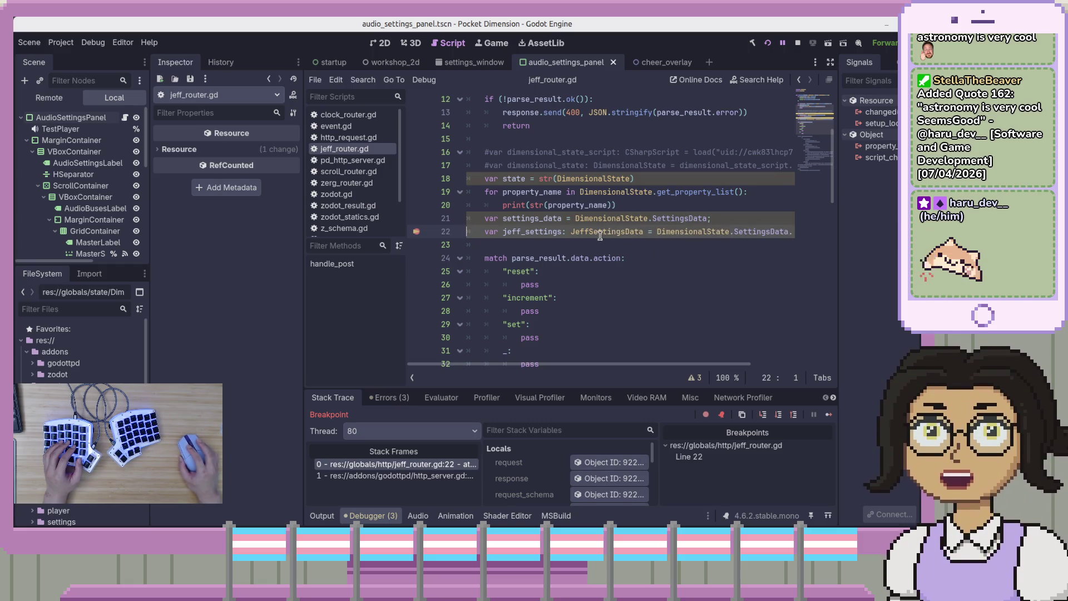
pyautogui.click(667, 215)
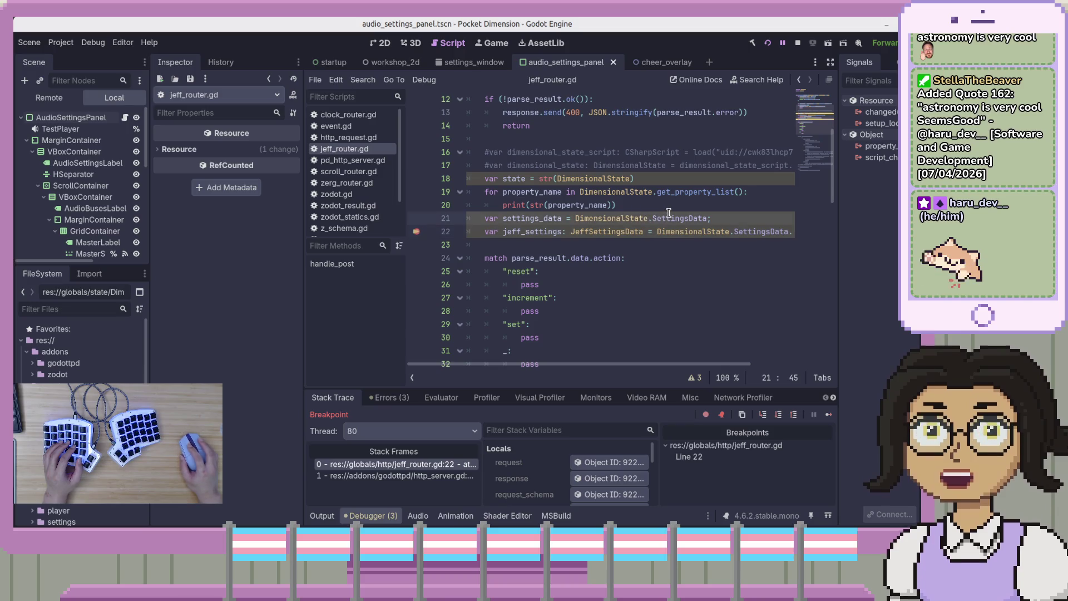
pyautogui.press('F8')
pyautogui.click(672, 226)
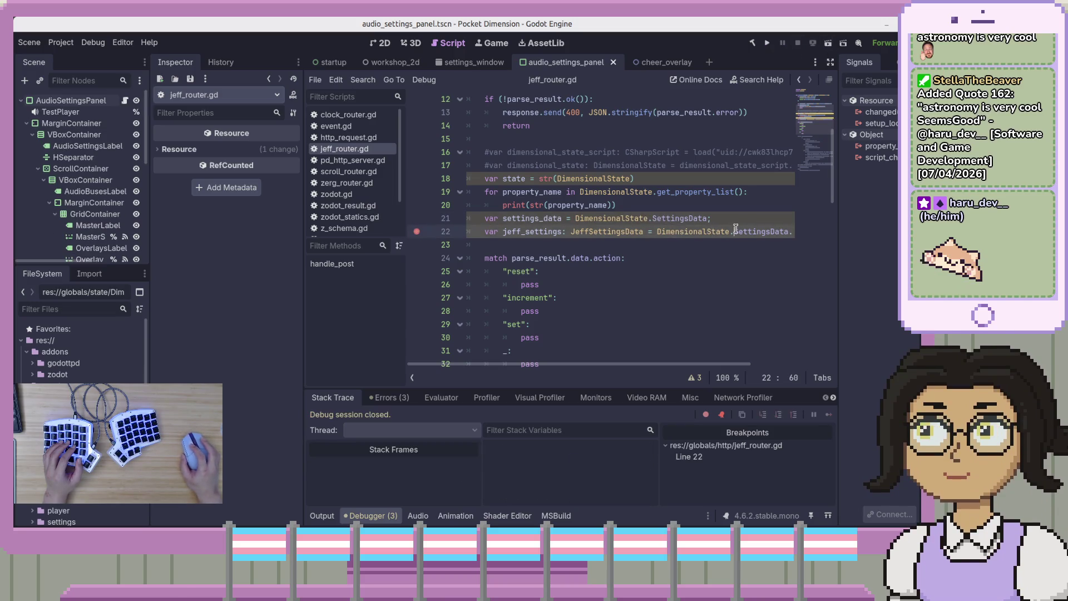
pyautogui.click(714, 218)
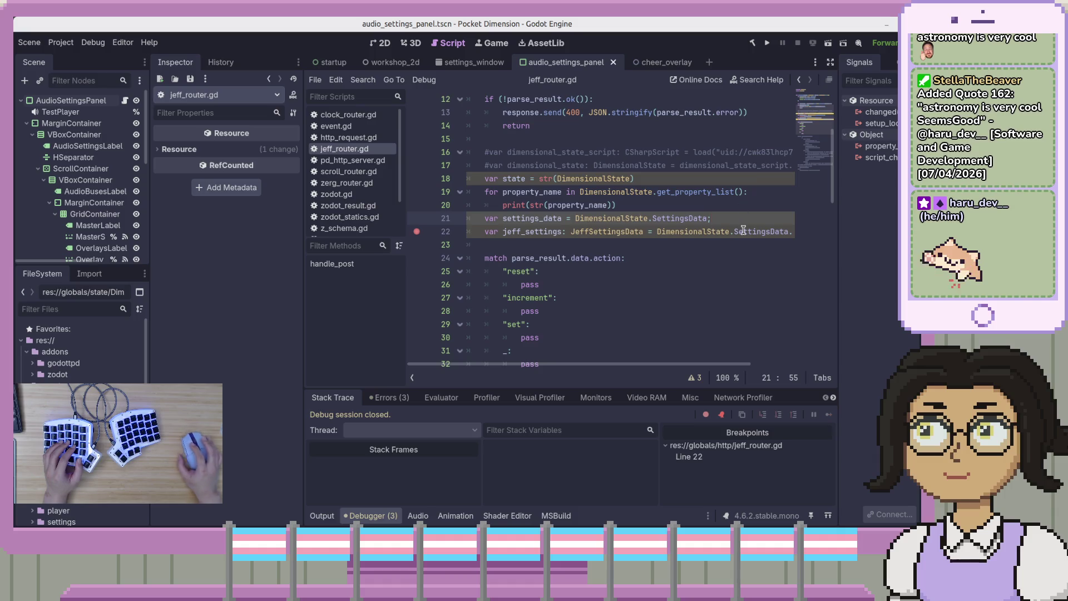
# - Add a 'var clock_settings' line below settings_data, reading from settings_data
pyautogui.press('Return')
pyautogui.write('var ')
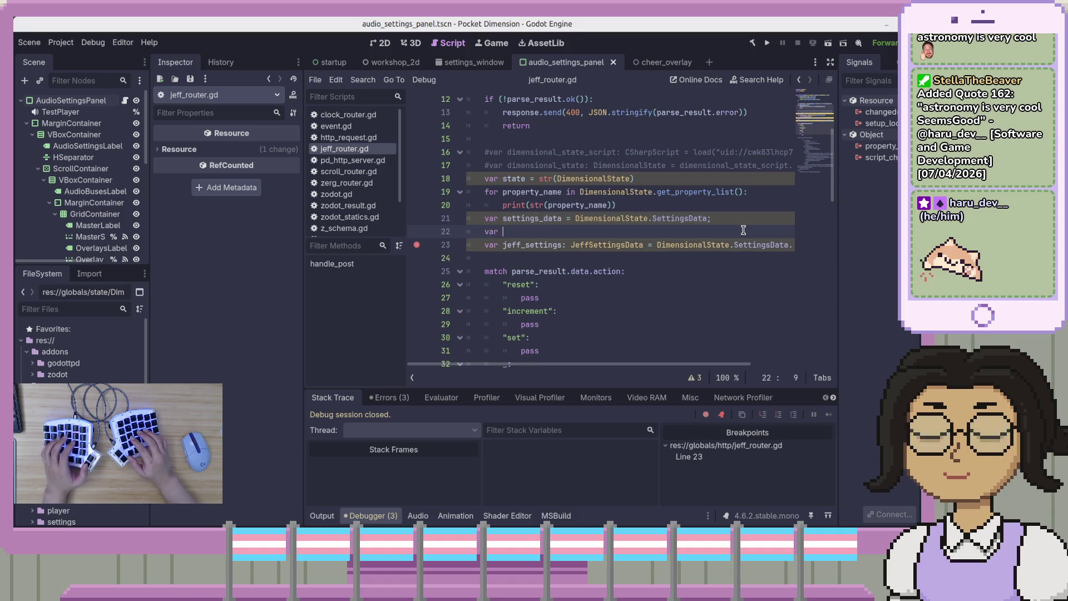
pyautogui.write('cloc')
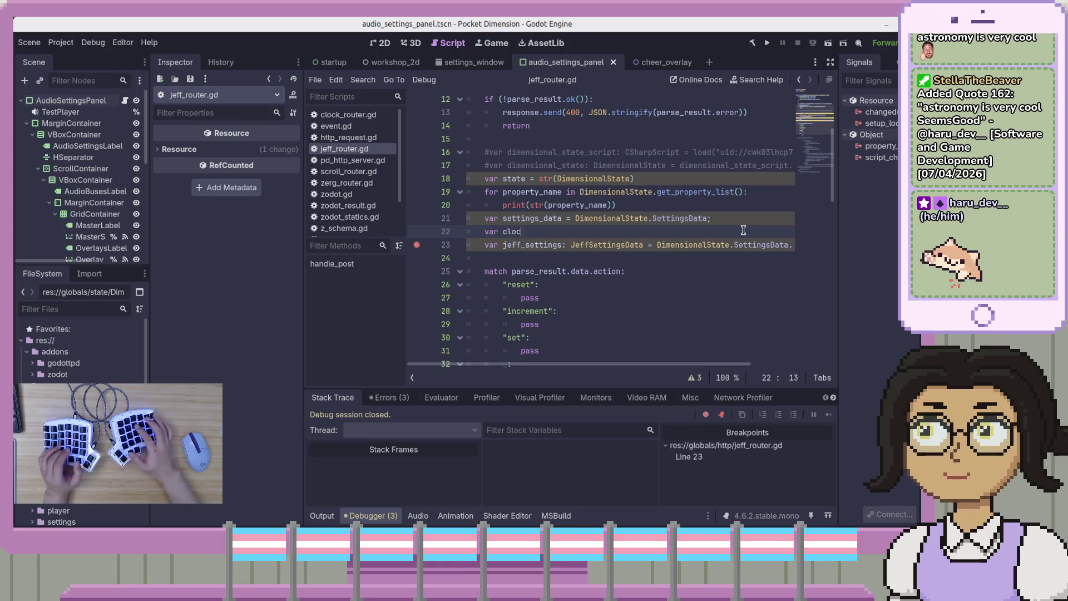
pyautogui.write('k_se')
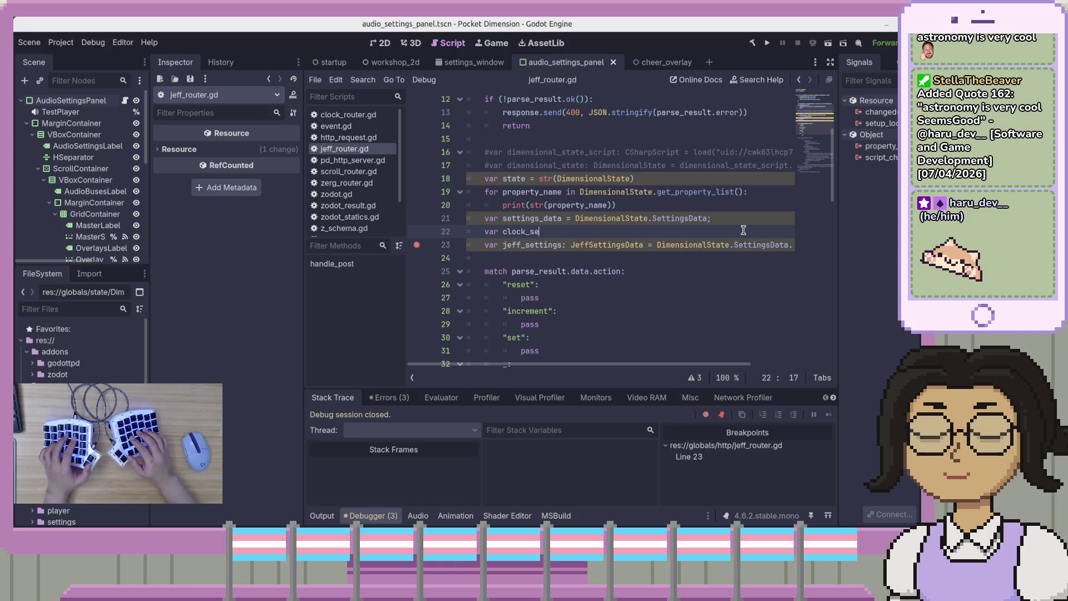
pyautogui.write('ttings =')
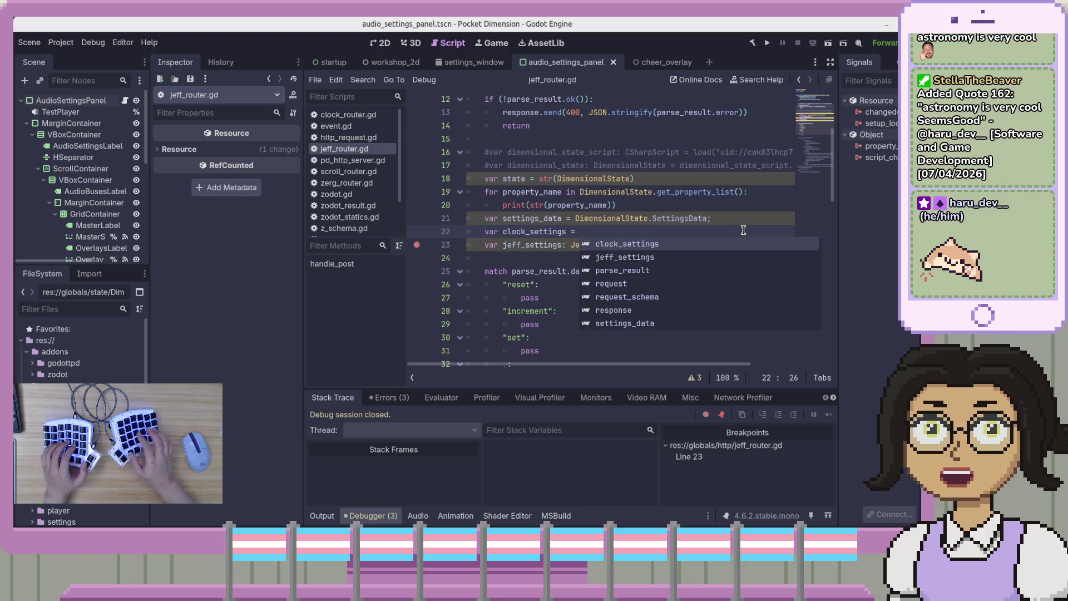
pyautogui.press('BackSpace')
pyautogui.press('BackSpace')
pyautogui.press('BackSpace')
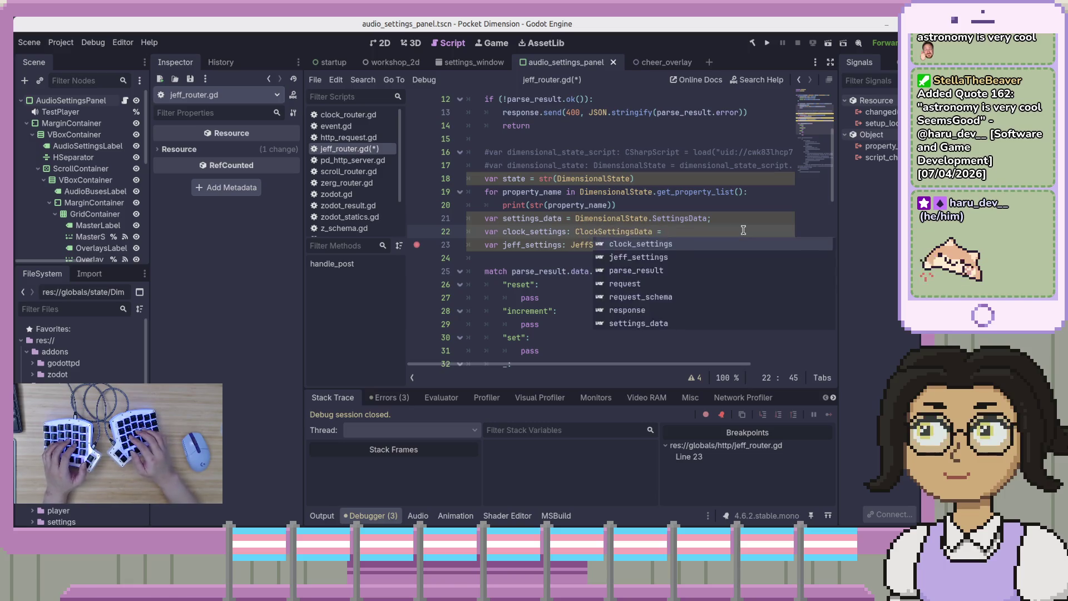
pyautogui.write('settings_data.')
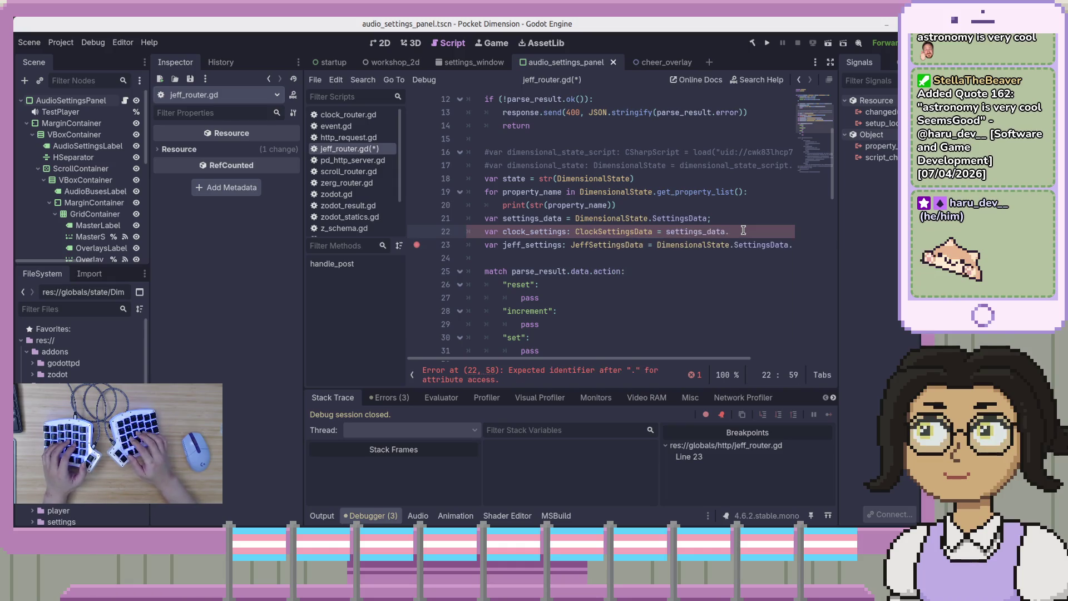
# - Type settings_data as SettingsData and complete clock_settings with ClockSettingsData
pyautogui.press('Up')
pyautogui.press('Home')
pyautogui.press('Right')
pyautogui.press('Right')
pyautogui.press('Right')
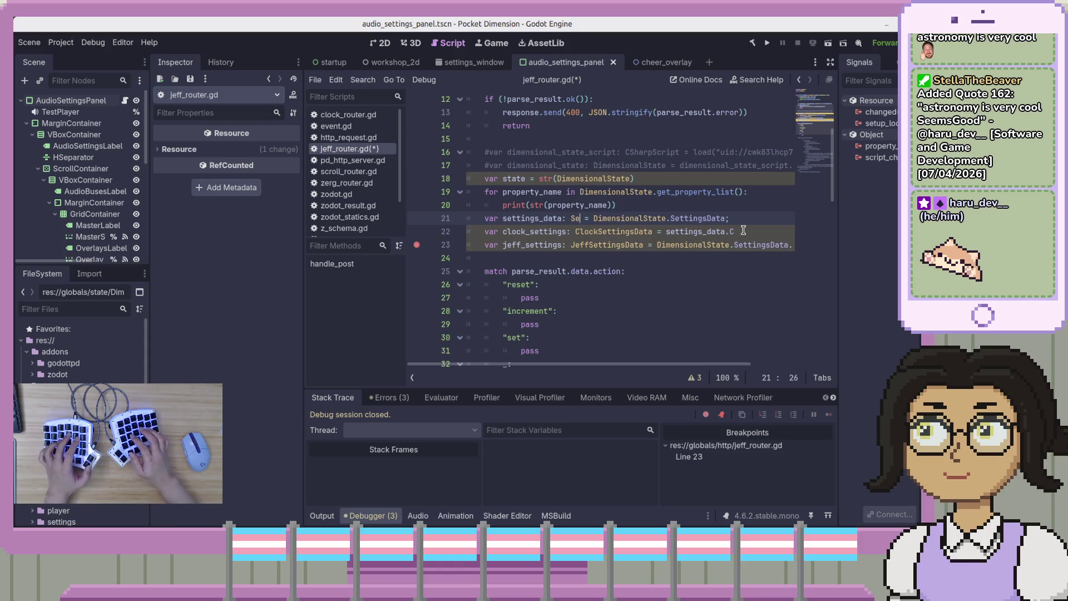
pyautogui.write('t')
pyautogui.press('Return')
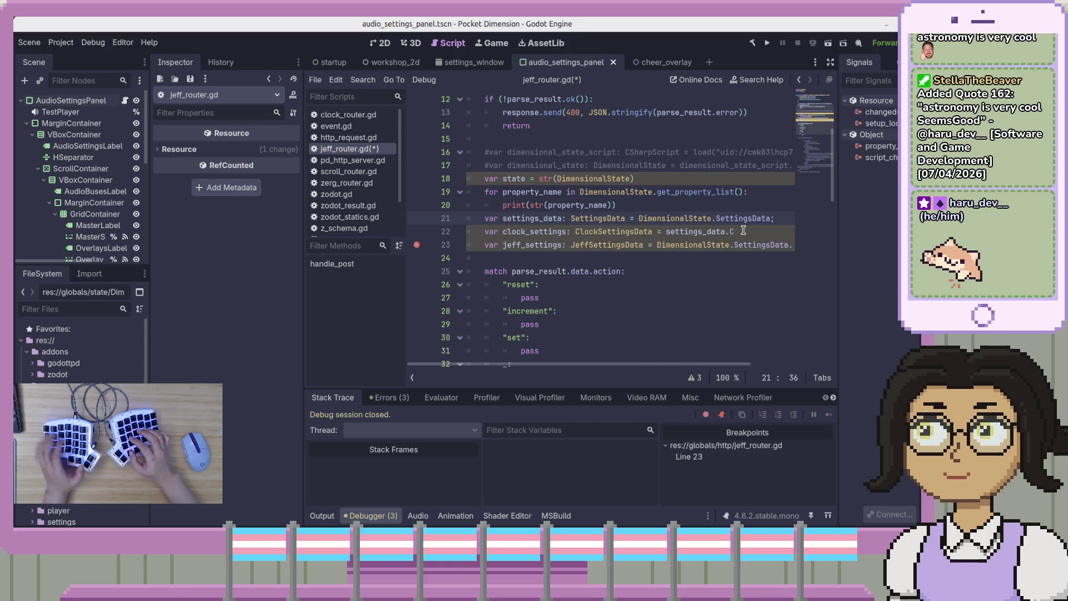
pyautogui.press('Down')
pyautogui.press('End')
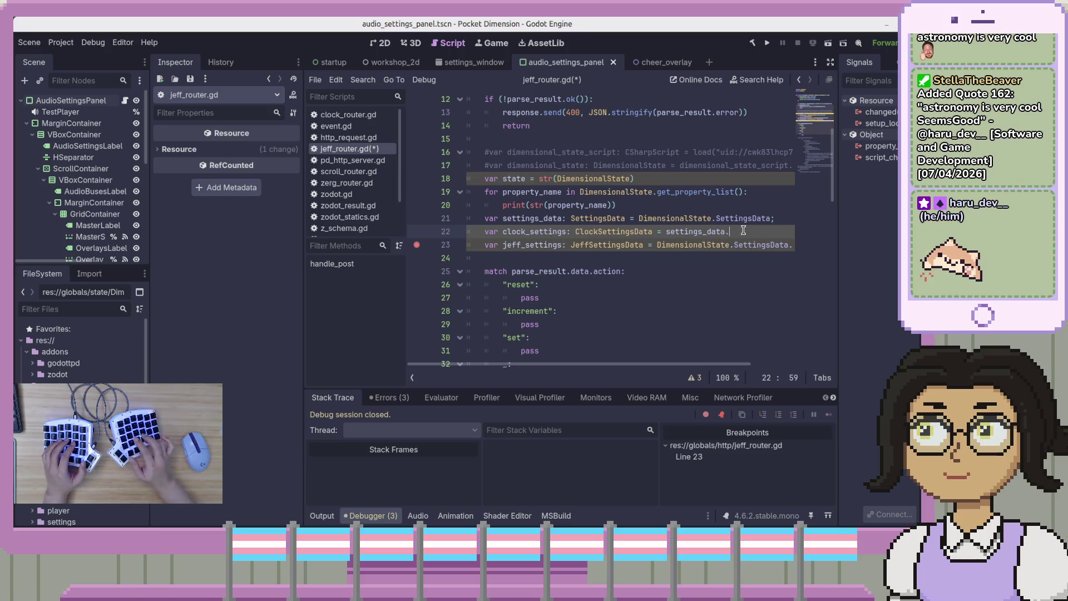
pyautogui.write('Cl')
pyautogui.press('Return')
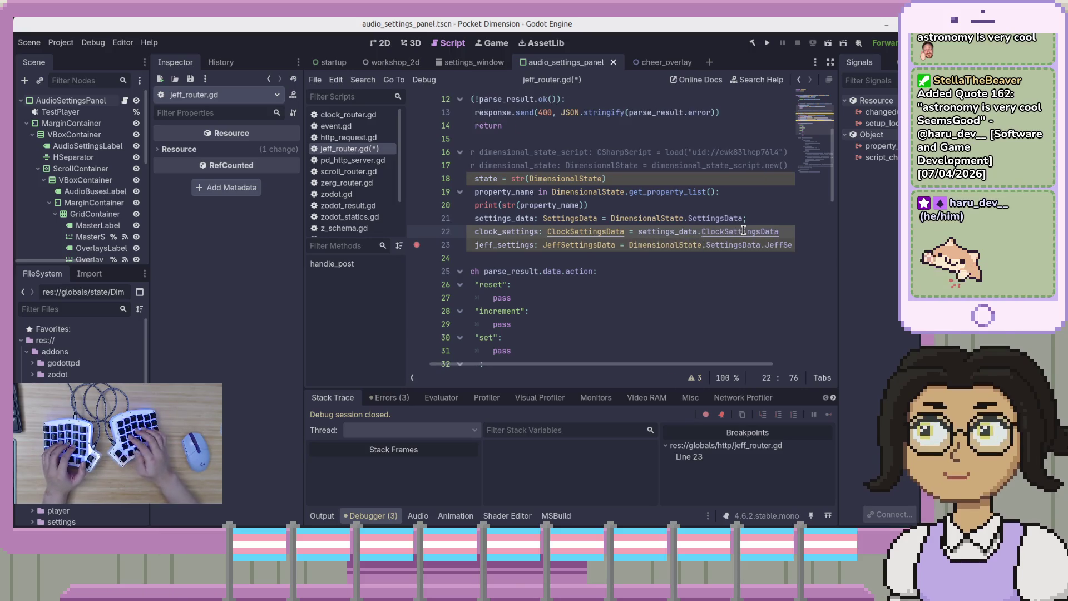
pyautogui.press('Up')
# - Remove the trailing semicolon from the settings_data line
pyautogui.press('BackSpace')
pyautogui.press('Down')
pyautogui.press('Down')
pyautogui.press('End')
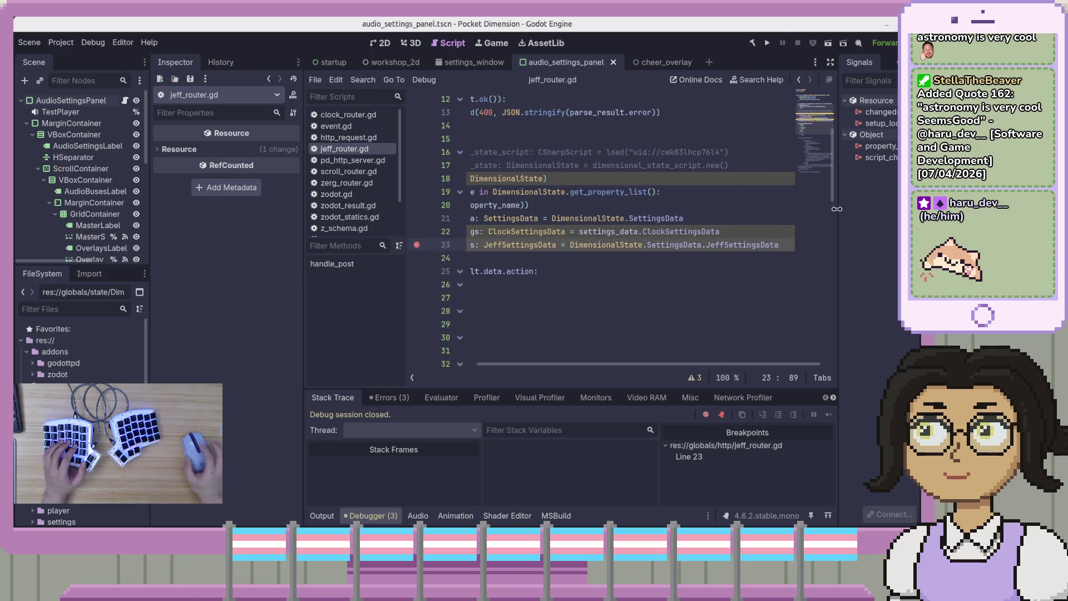
# - Run the game, send Trigger Jeff, step over and inspect jeff_settings (null), then resume
pyautogui.click(768, 45)
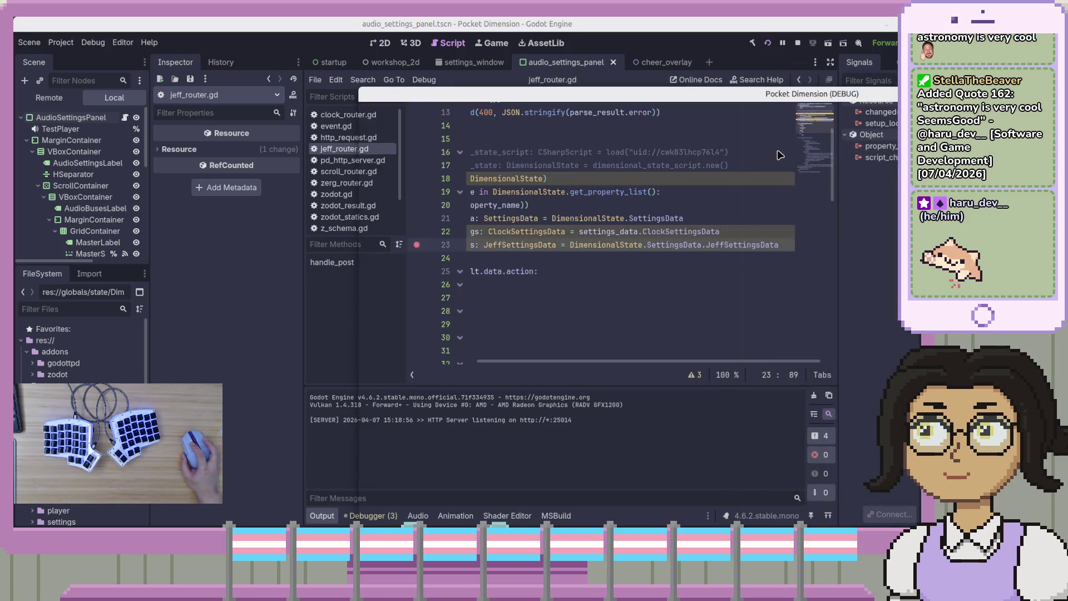
pyautogui.moveTo(790, 94); pyautogui.dragTo(625, 72)
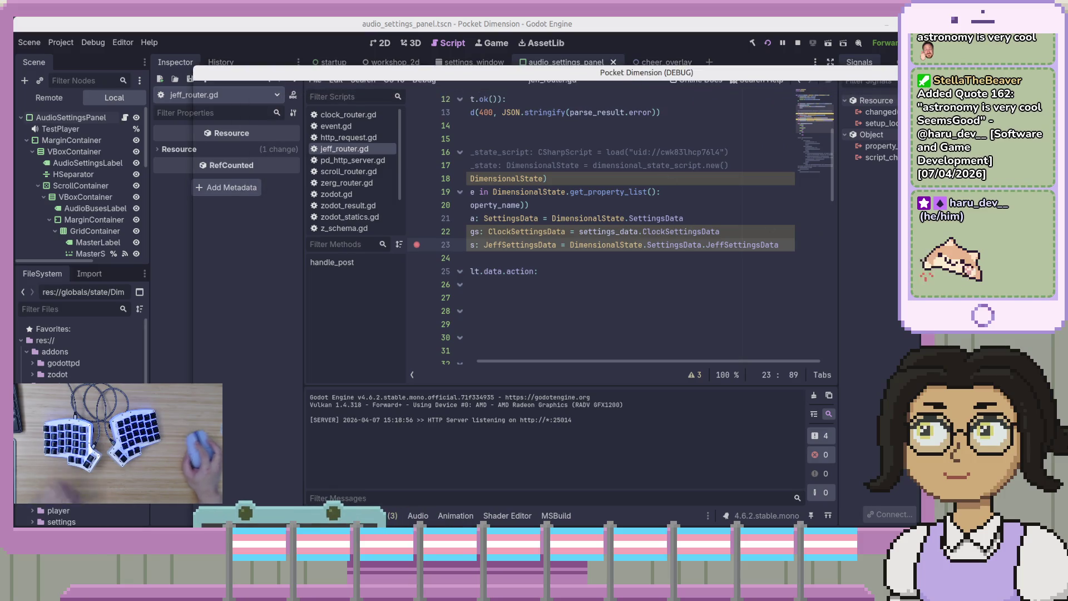
pyautogui.hotkey('alt', 'Tab')
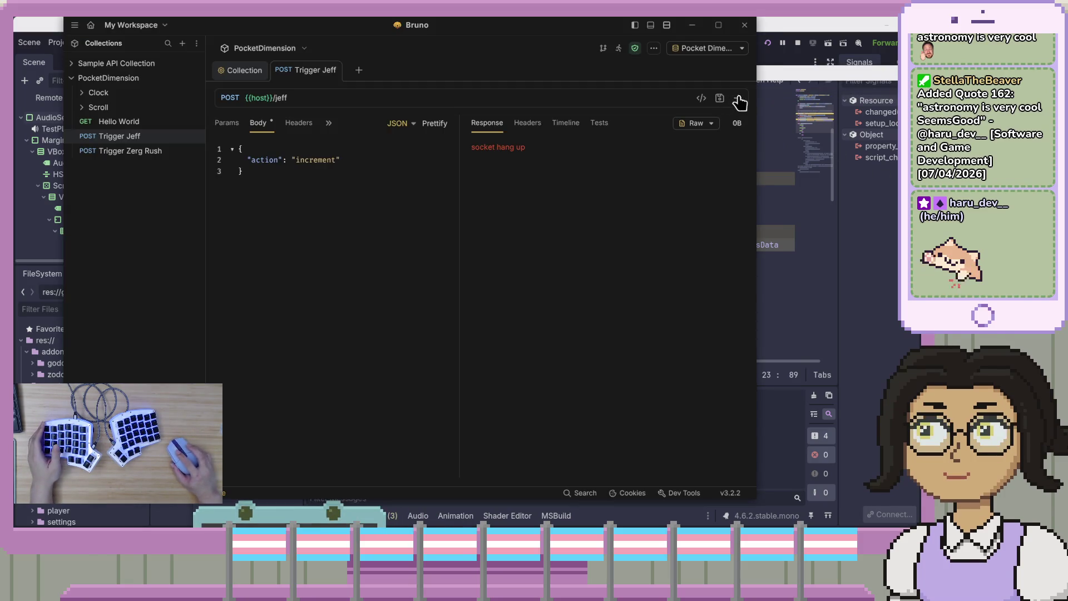
pyautogui.click(740, 100)
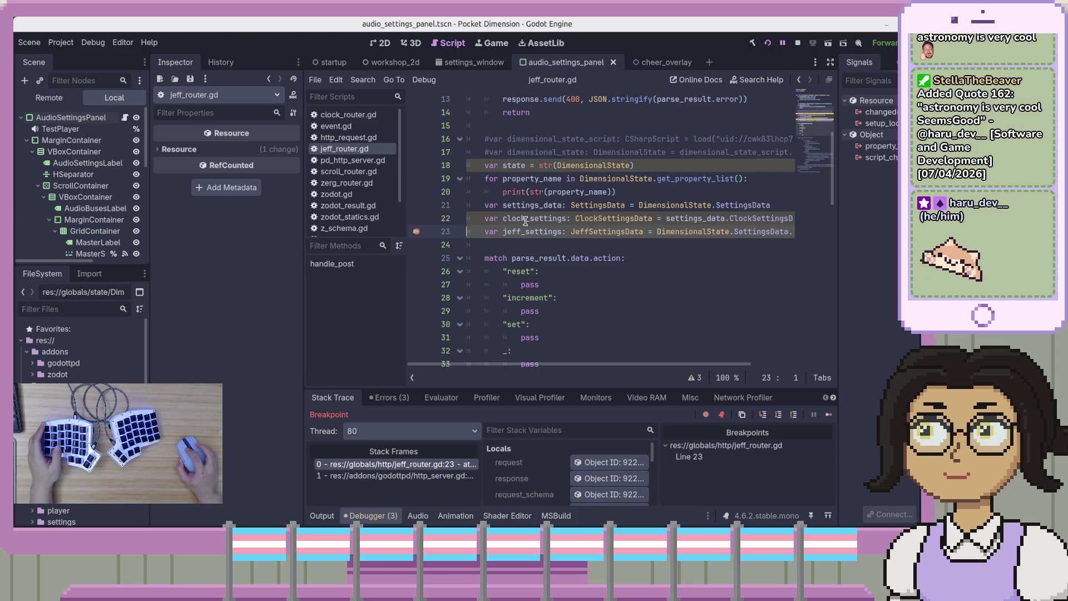
pyautogui.moveTo(532, 217)
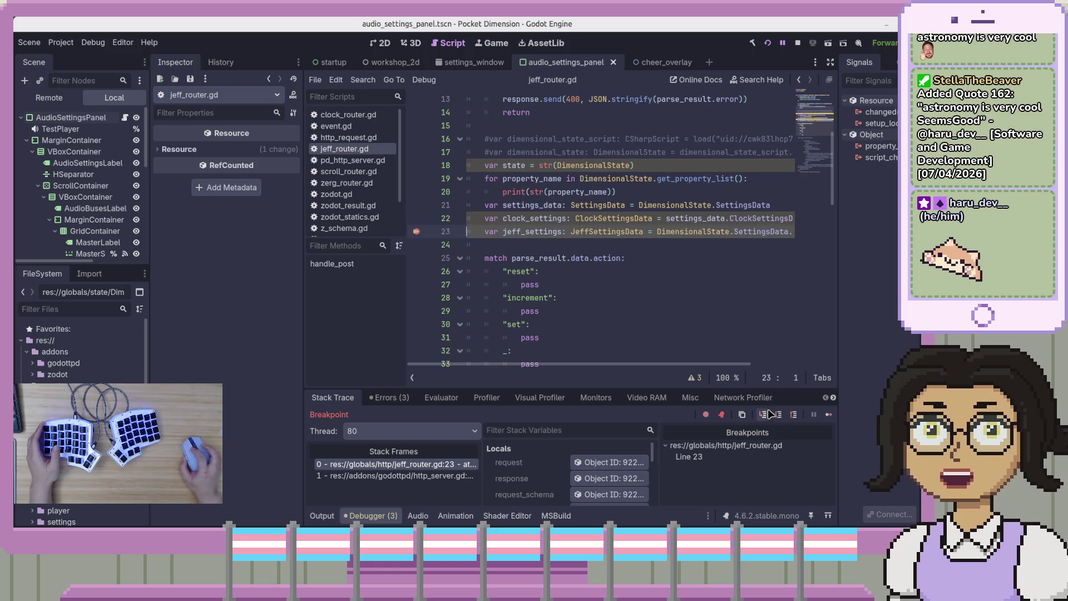
pyautogui.press('F10')
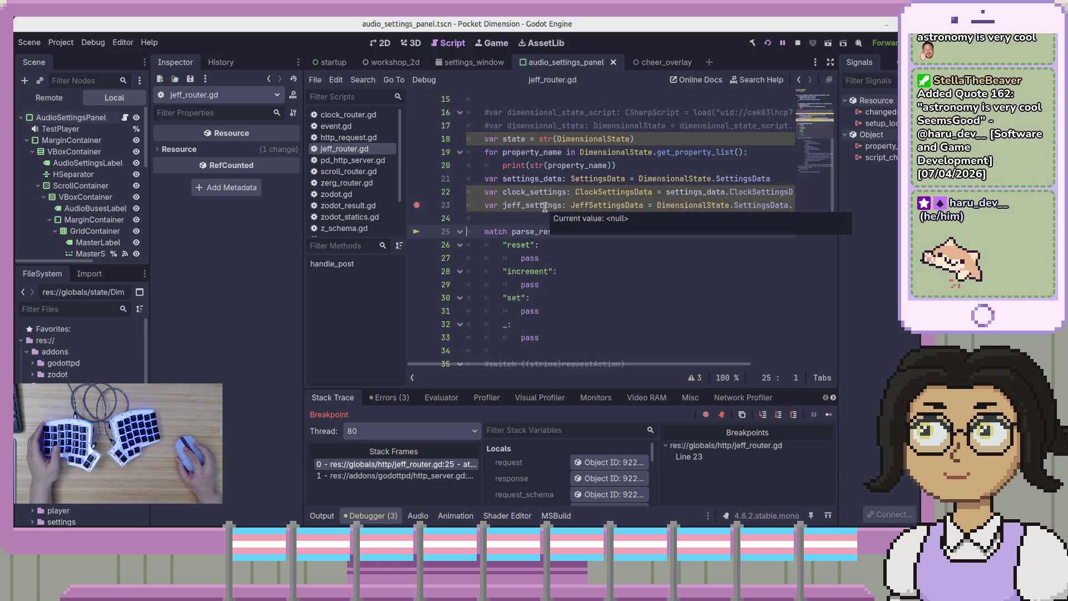
pyautogui.click(545, 206)
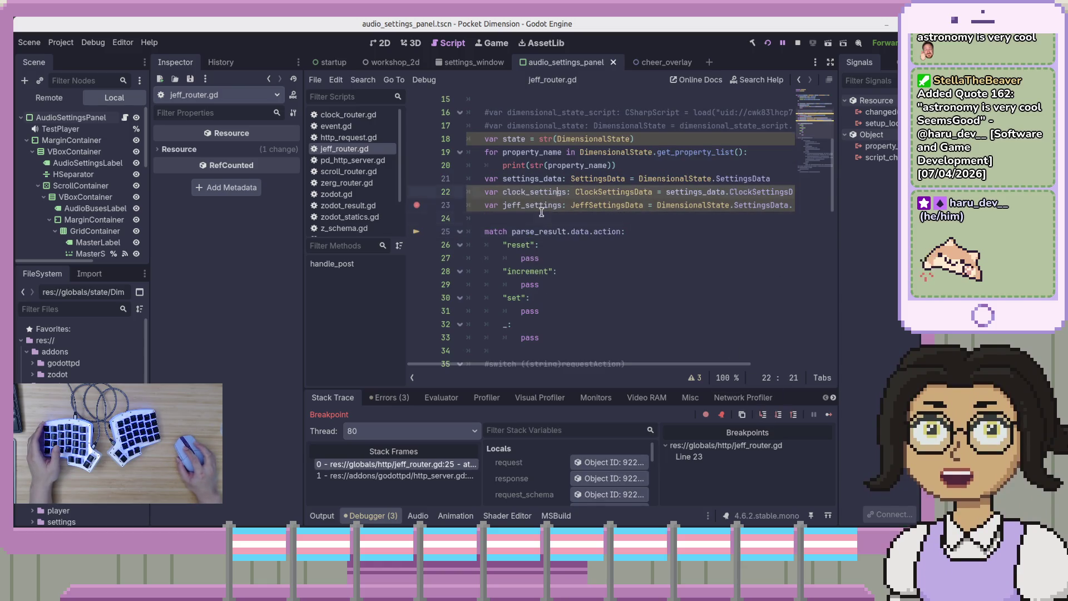
pyautogui.click(527, 178)
pyautogui.click(561, 165)
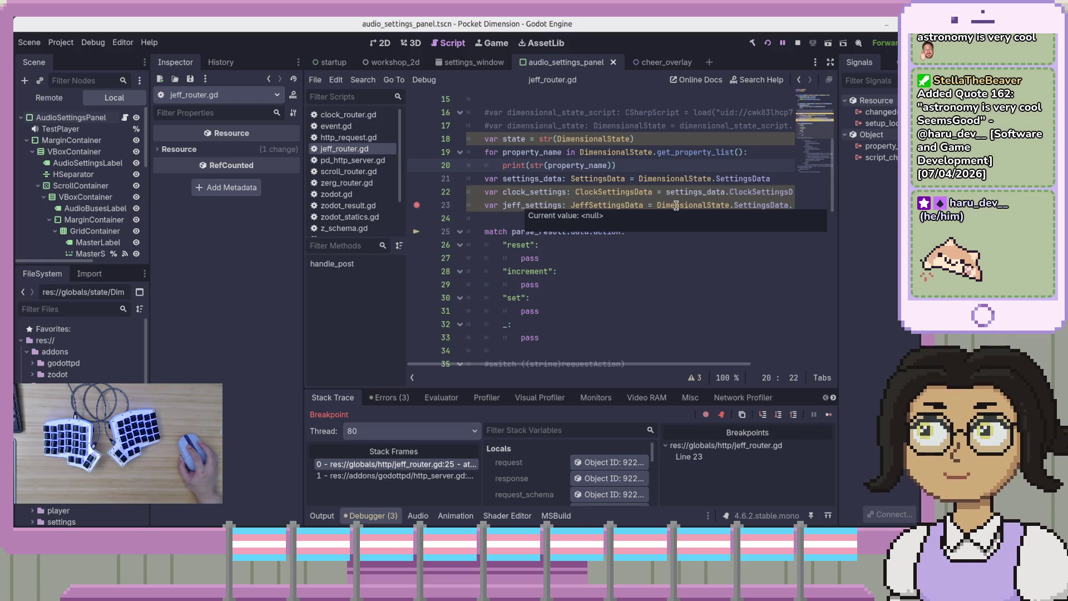
pyautogui.moveTo(677, 206)
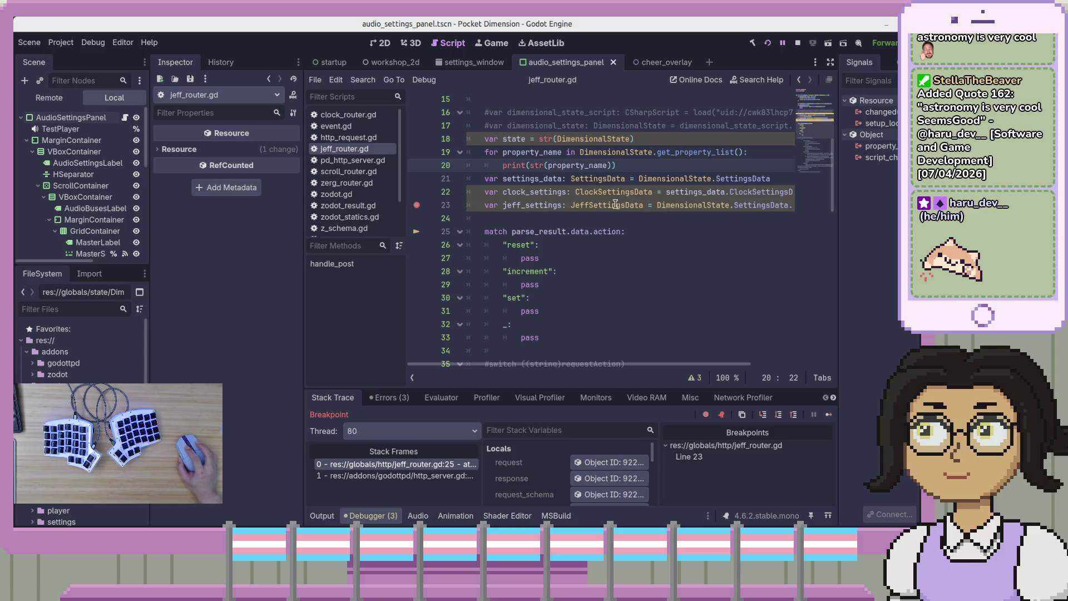
pyautogui.click(829, 414)
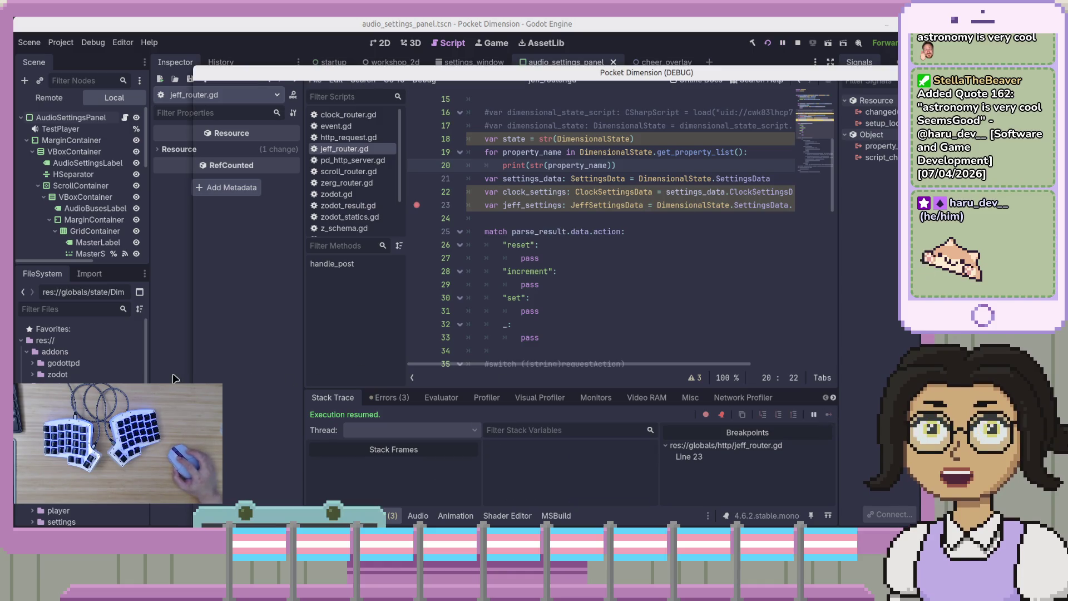
# - Bring the editor forward and review the three unused-variable warnings in the Errors tab
pyautogui.click(361, 504)
pyautogui.click(388, 397)
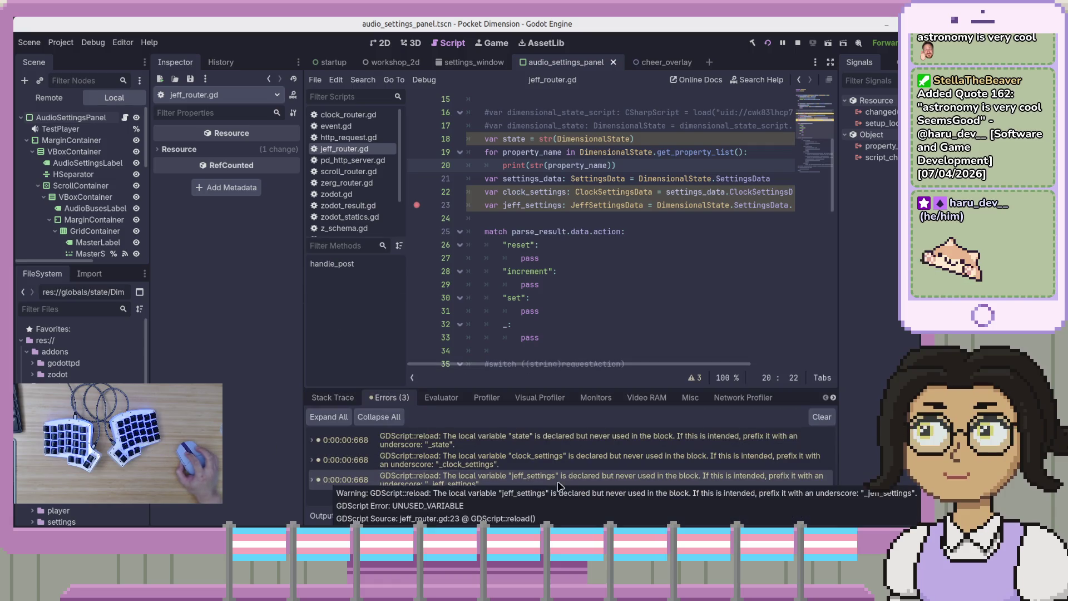
pyautogui.moveTo(598, 490)
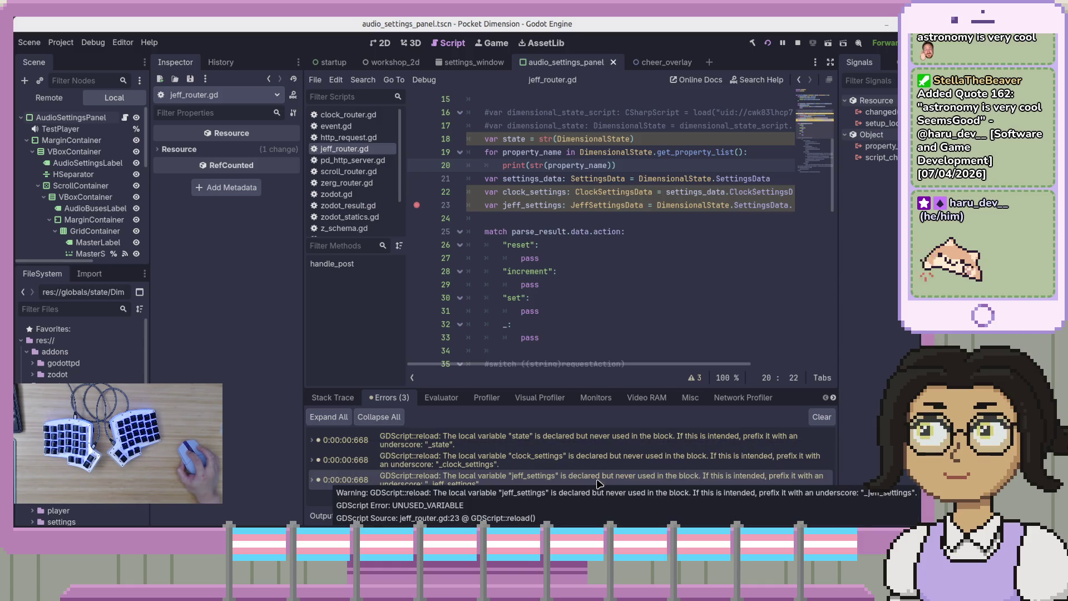
# - Step through the match branches and select the state and property-printing debug lines
pyautogui.click(644, 258)
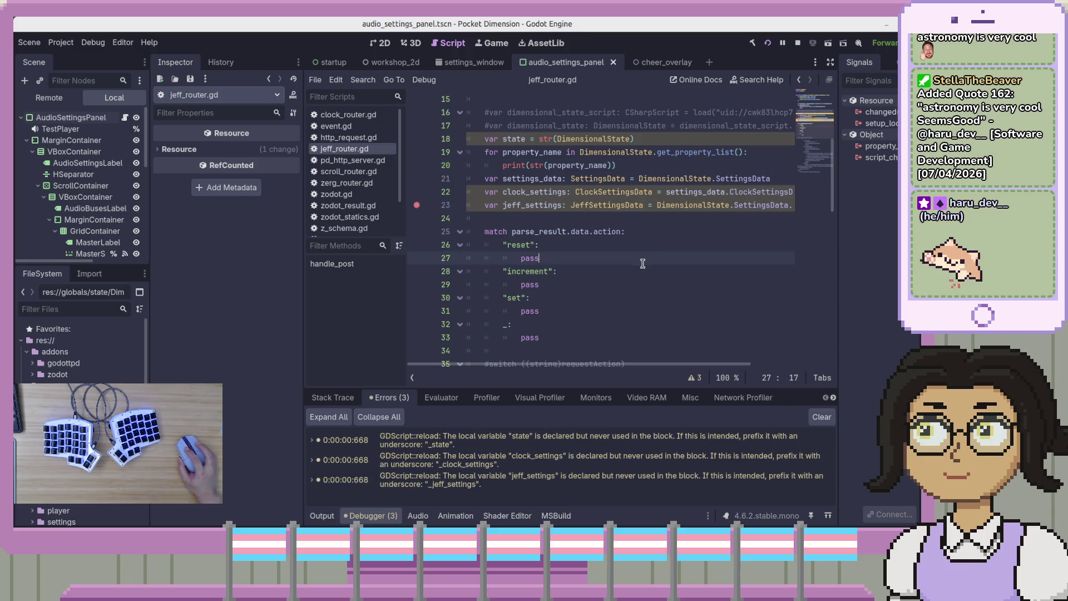
pyautogui.moveTo(634, 364)
pyautogui.mouseDown()
pyautogui.moveTo(744, 376)
pyautogui.moveTo(593, 363)
pyautogui.mouseUp()
pyautogui.click(612, 325)
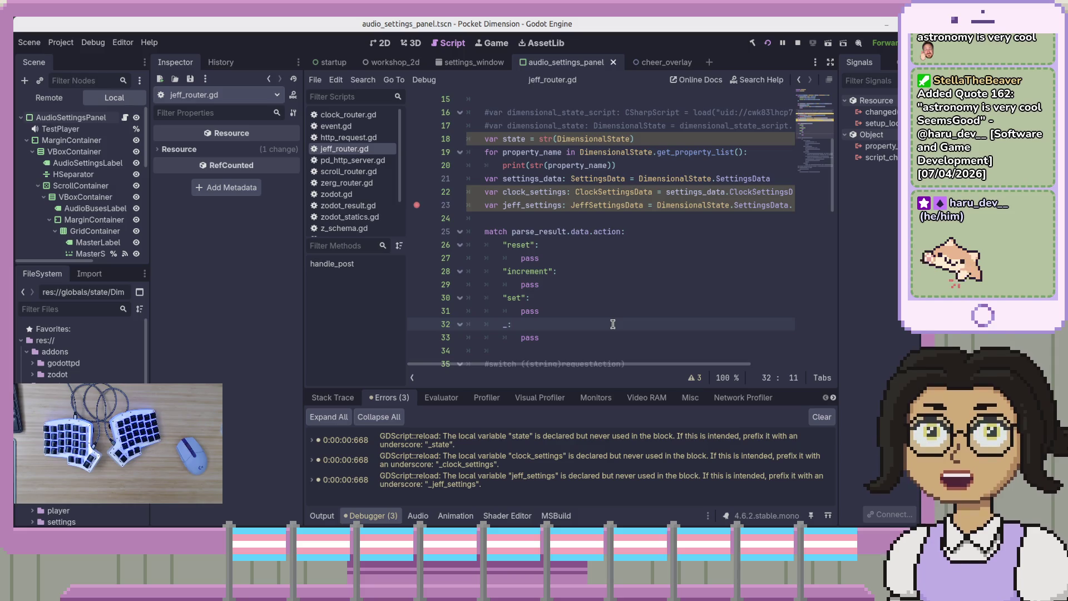
pyautogui.click(686, 165)
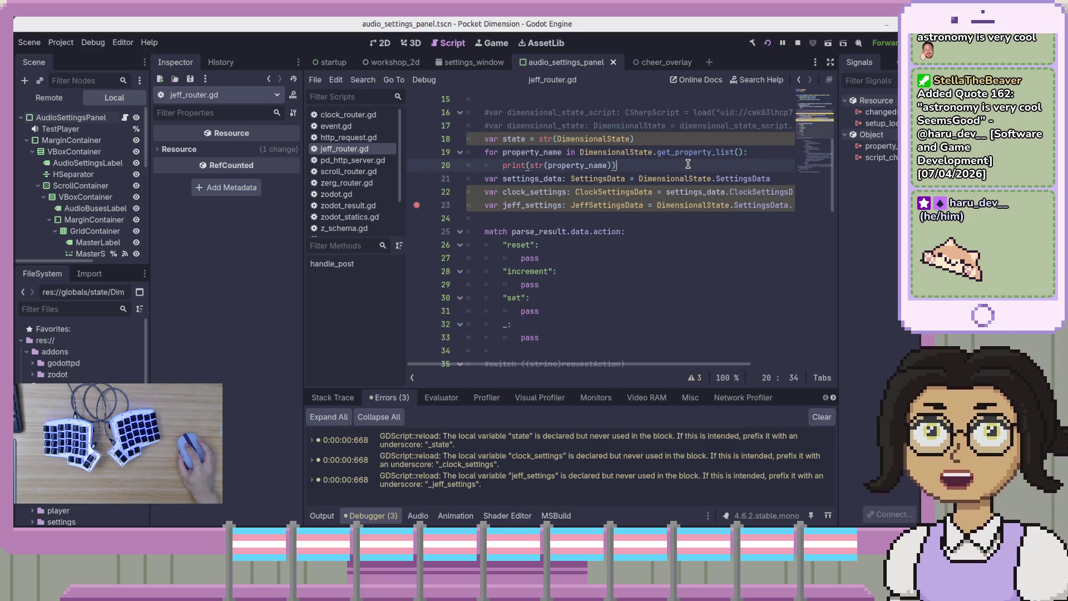
pyautogui.moveTo(686, 165); pyautogui.dragTo(414, 138)
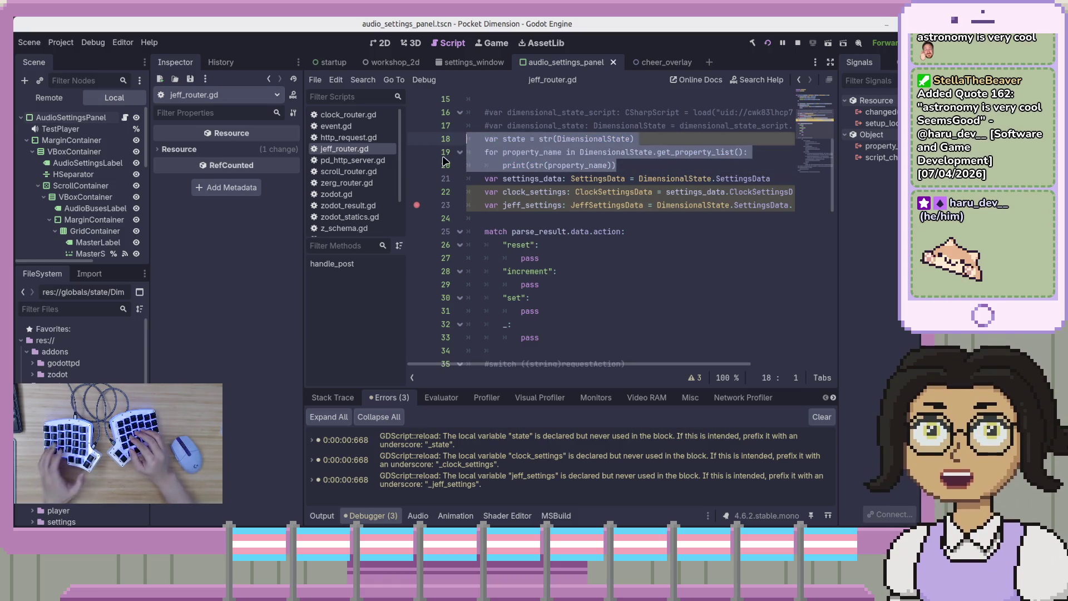
# - Delete the commented-out and debug print lines from jeff_router.gd
pyautogui.hotkey('shift', 'Up')
pyautogui.hotkey('shift', 'Up')
pyautogui.press('BackSpace')
pyautogui.press('BackSpace')
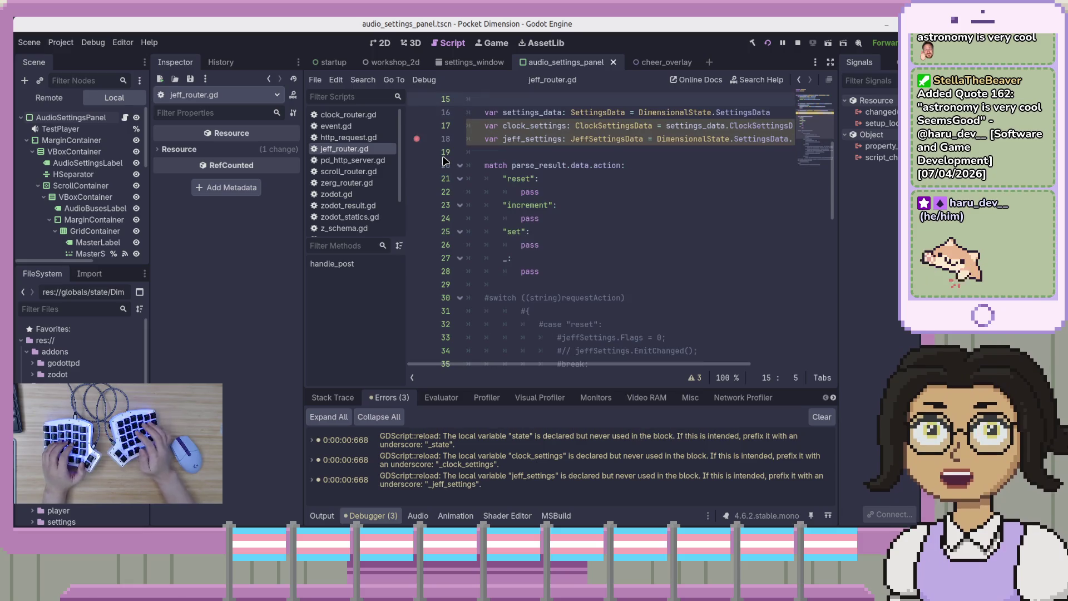
pyautogui.scroll(1, 619, 214)
pyautogui.scroll(4, 619, 213)
# - Remove the settings_data and clock_settings lines from jeff_router.gd
pyautogui.click(685, 293)
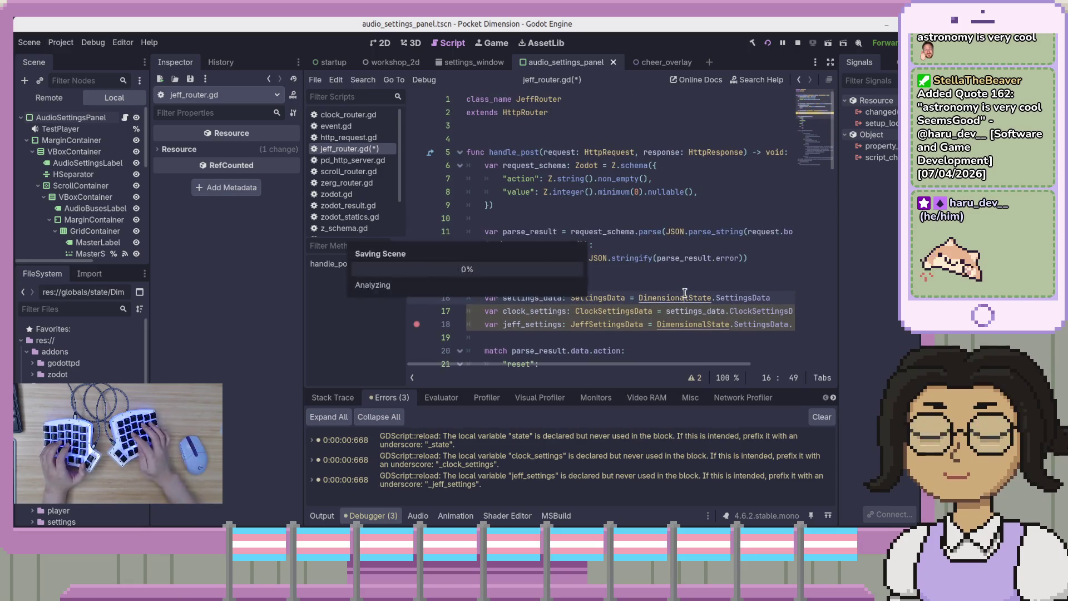
pyautogui.click(695, 351)
pyautogui.scroll(-3, 696, 353)
pyautogui.scroll(3, 696, 355)
pyautogui.scroll(1, 696, 354)
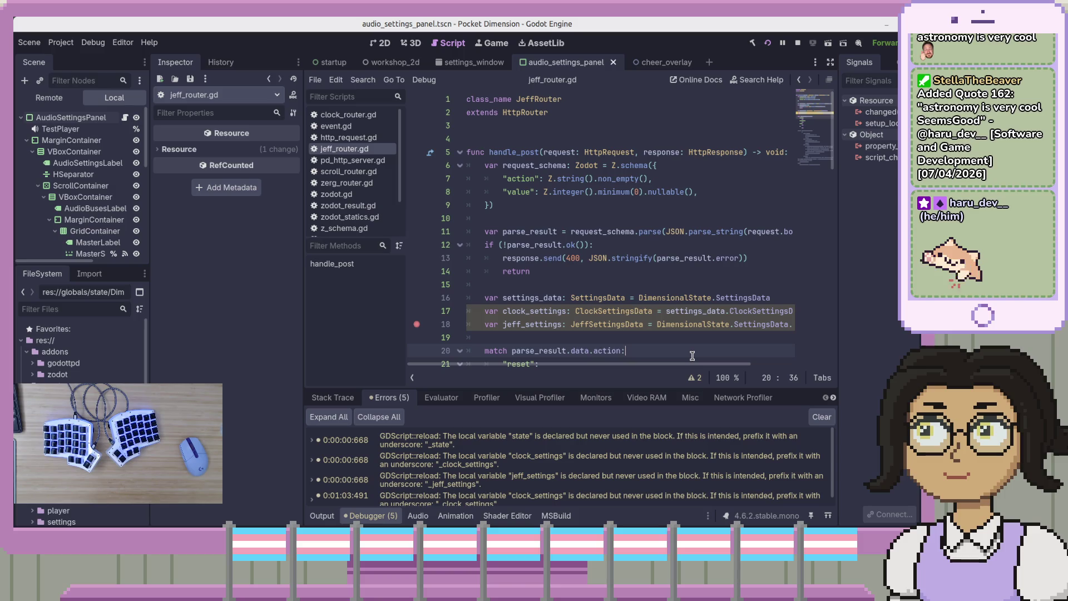
pyautogui.click(627, 311)
pyautogui.press('End')
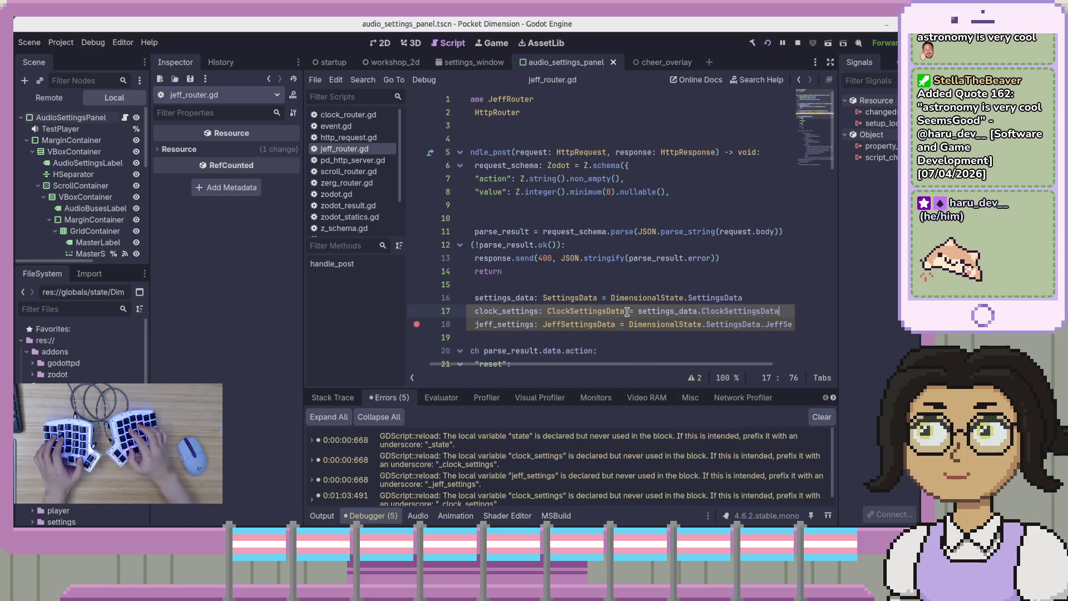
pyautogui.hotkey('shift', 'Home')
pyautogui.hotkey('shift', 'Up')
pyautogui.press('BackSpace')
pyautogui.press('BackSpace')
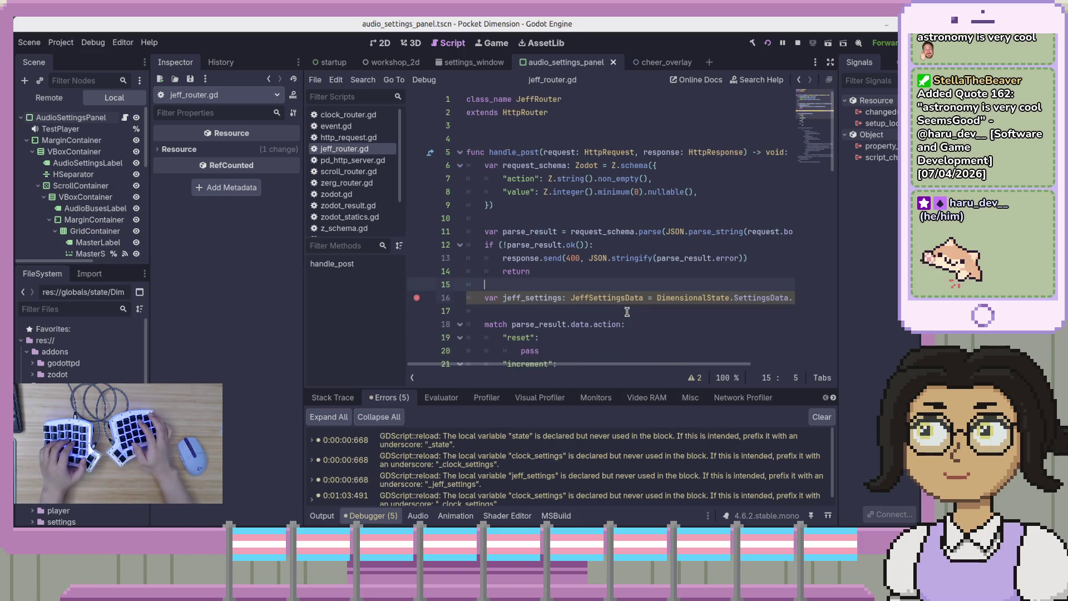
# - Follow DimensionalState on line 16 to open DimensionalState.cs in VS Code
pyautogui.press('Down')
pyautogui.press('End')
pyautogui.press('Down')
pyautogui.press('Down')
pyautogui.press('Down')
pyautogui.press('Down')
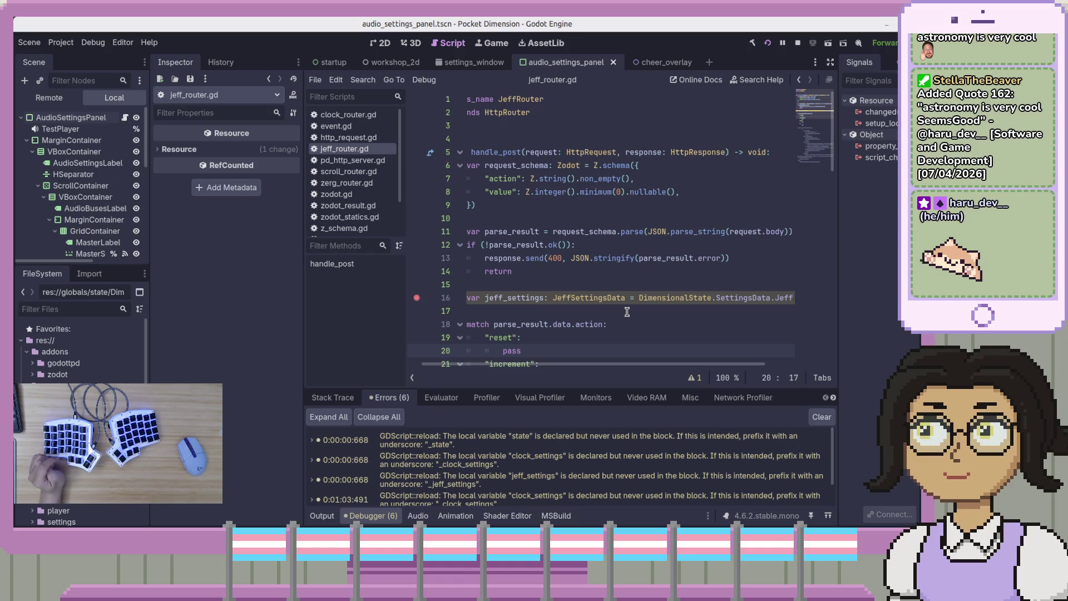
pyautogui.click(689, 299)
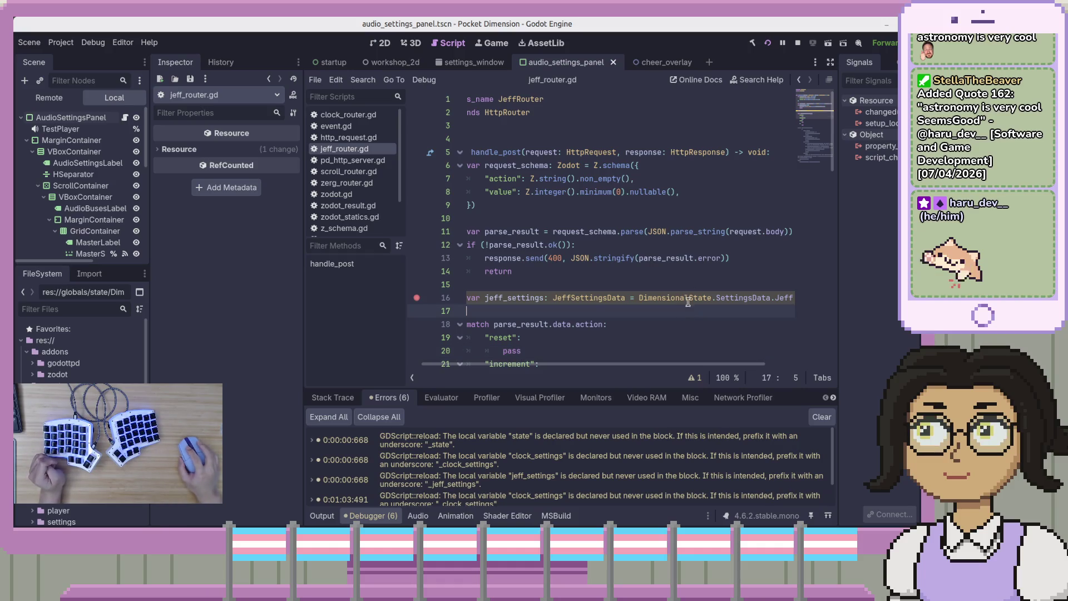
pyautogui.click(656, 299)
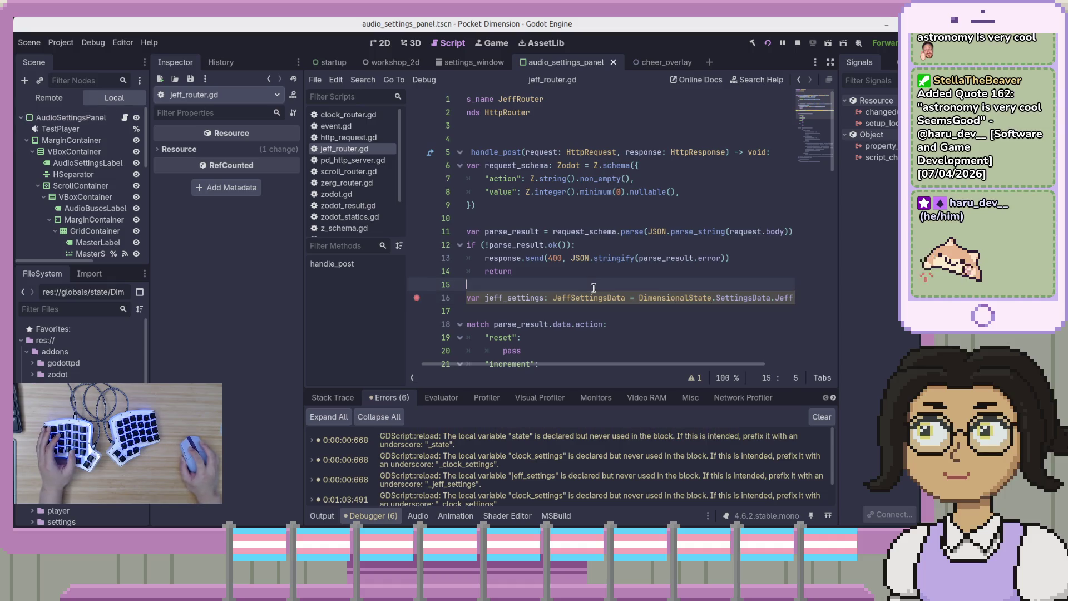
pyautogui.keyDown('ctrl'); pyautogui.click(656, 299); pyautogui.keyUp('ctrl')
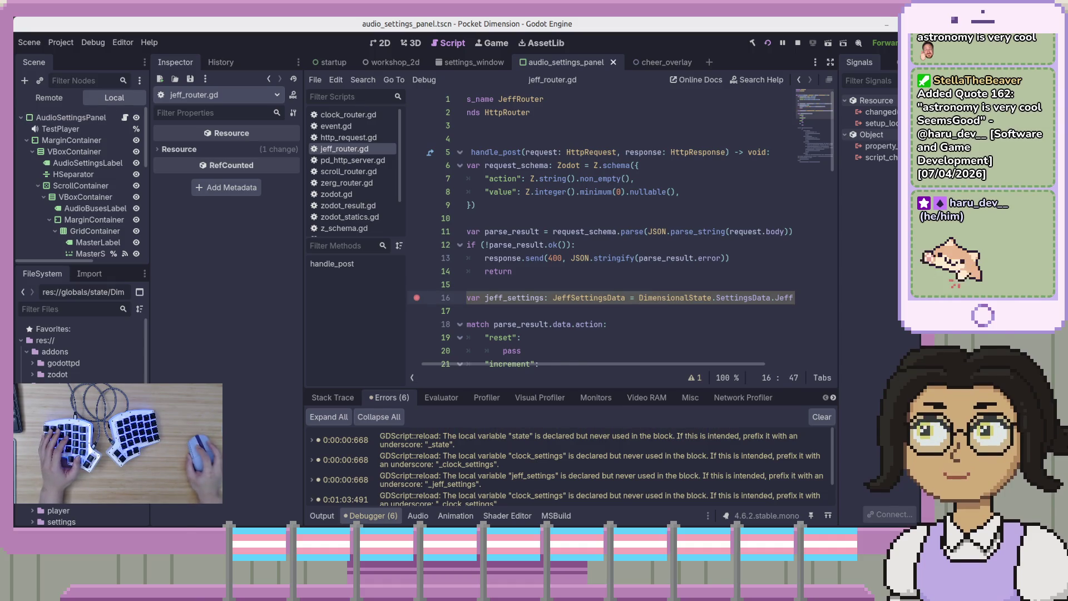
pyautogui.click(265, 218)
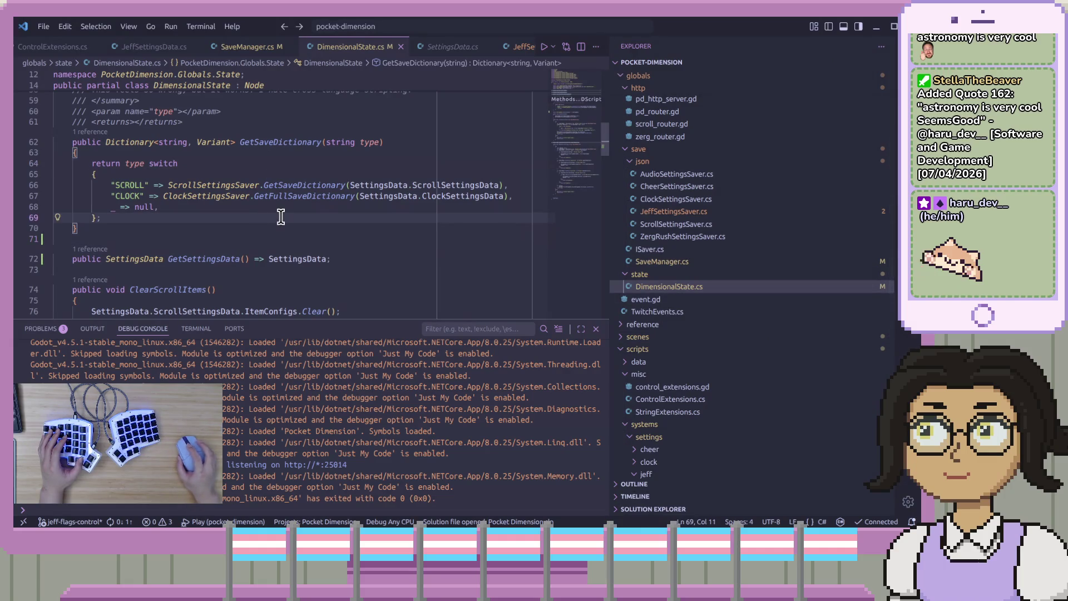
# - Delete the GetSettingsData line from DimensionalState.cs and save the file
pyautogui.scroll(2, 281, 220)
pyautogui.scroll(-3, 281, 231)
pyautogui.press('Down')
pyautogui.hotkey('shift', 'Down')
pyautogui.hotkey('shift', 'Down')
pyautogui.hotkey('shift', 'Down')
pyautogui.press('BackSpace')
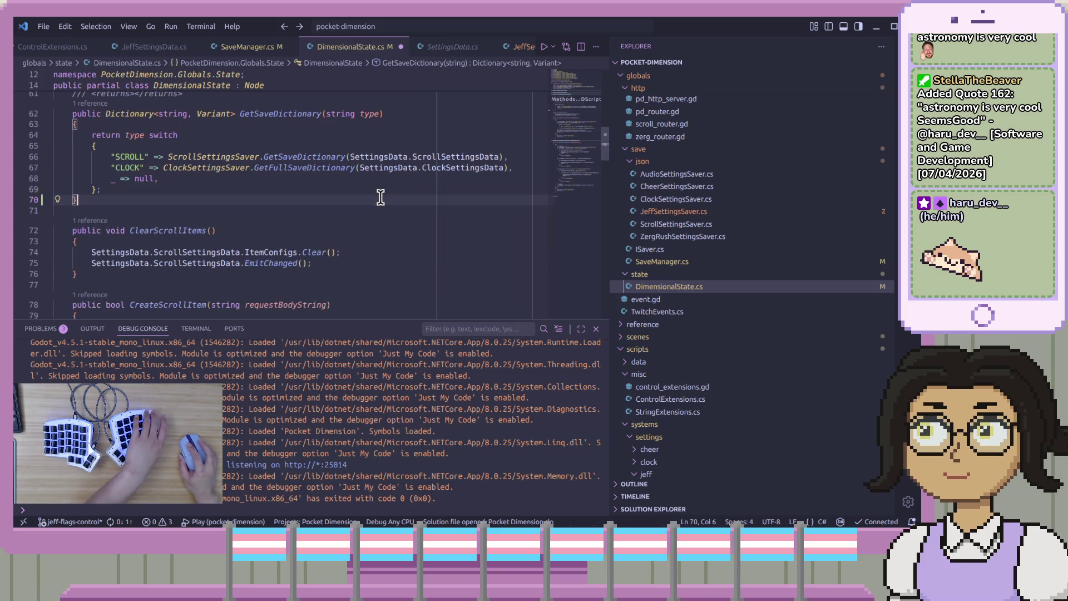
pyautogui.hotkey('ctrl', 's')
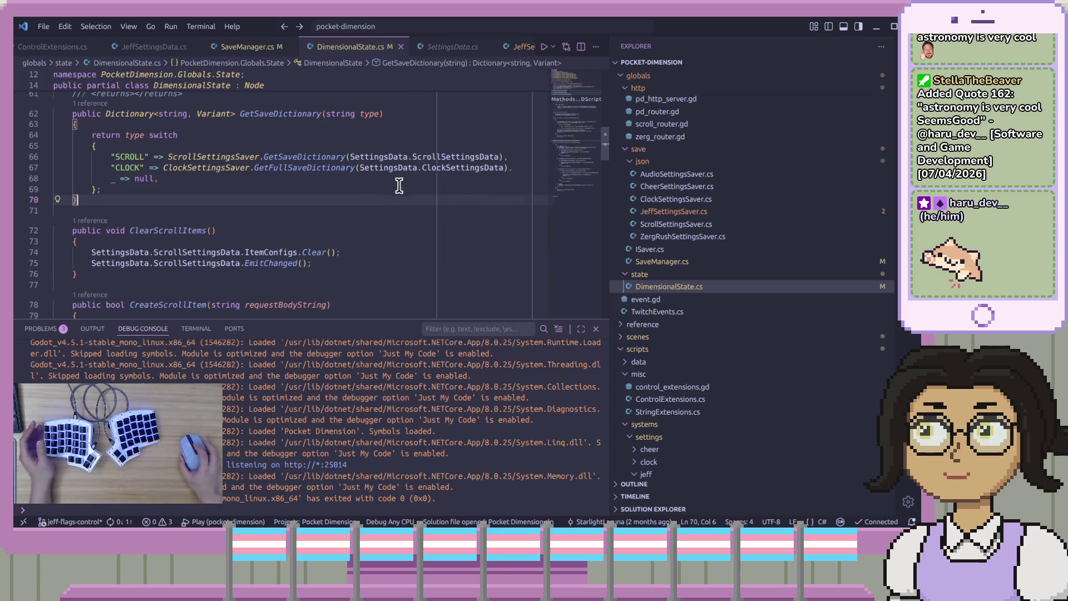
# - Fold the GetSaveDictionary, ClearScrollItems, CreateScrollItem and UpdateScrollSettings methods
pyautogui.scroll(5, 361, 211)
pyautogui.click(333, 240)
pyautogui.scroll(5, 315, 248)
pyautogui.scroll(-5, 195, 262)
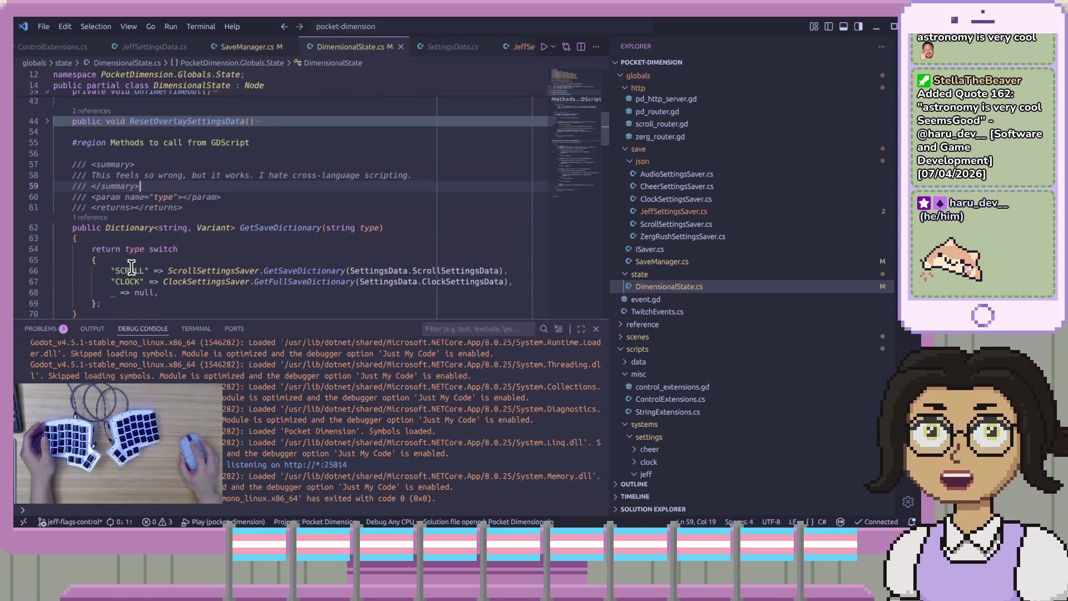
pyautogui.click(47, 229)
pyautogui.click(235, 228)
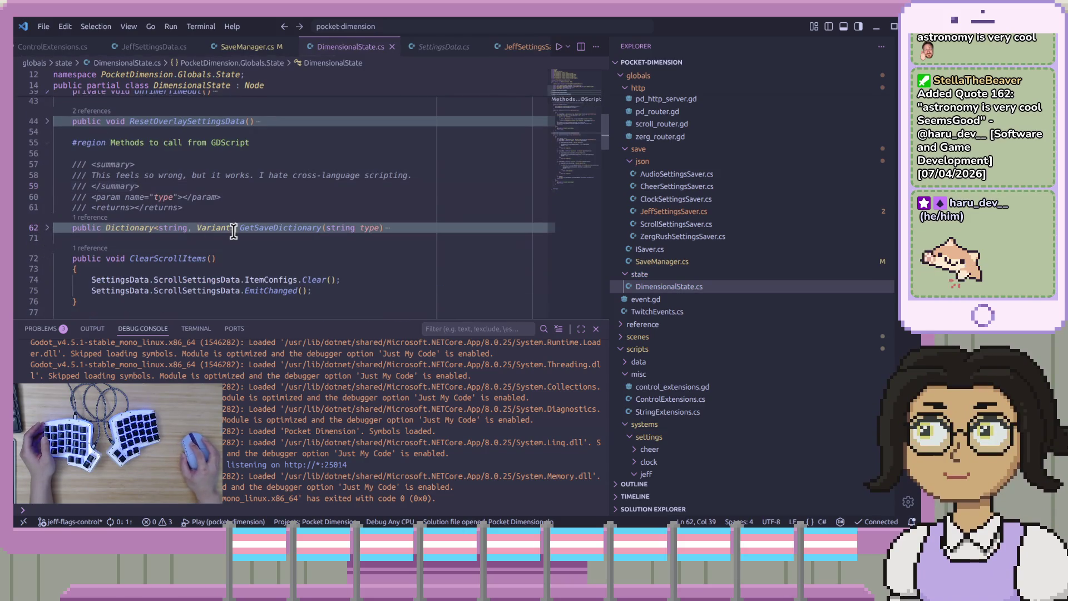
pyautogui.click(48, 259)
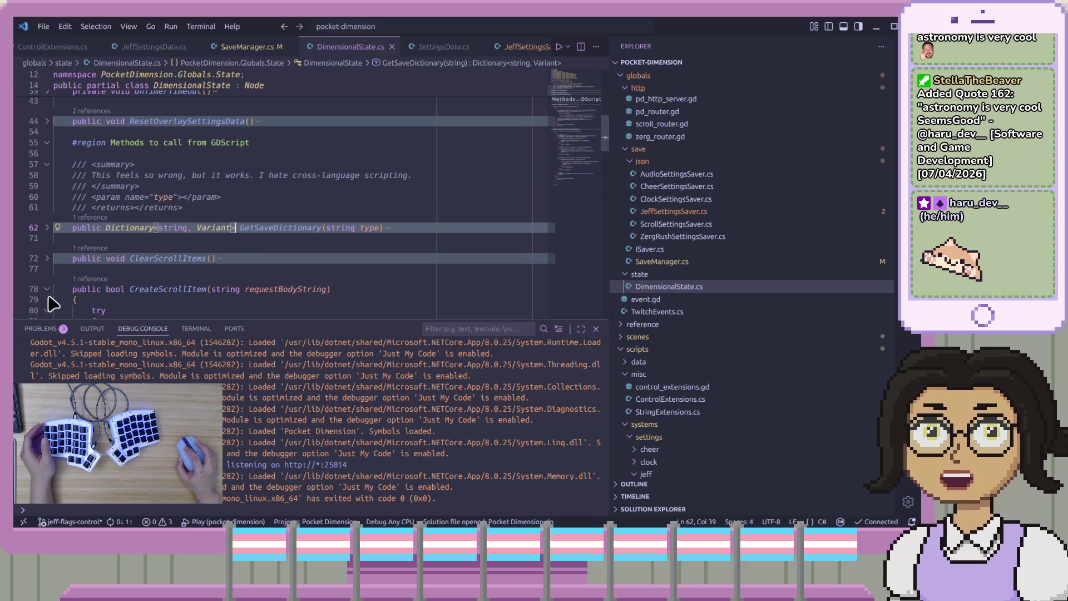
pyautogui.click(47, 289)
pyautogui.scroll(-3, 48, 296)
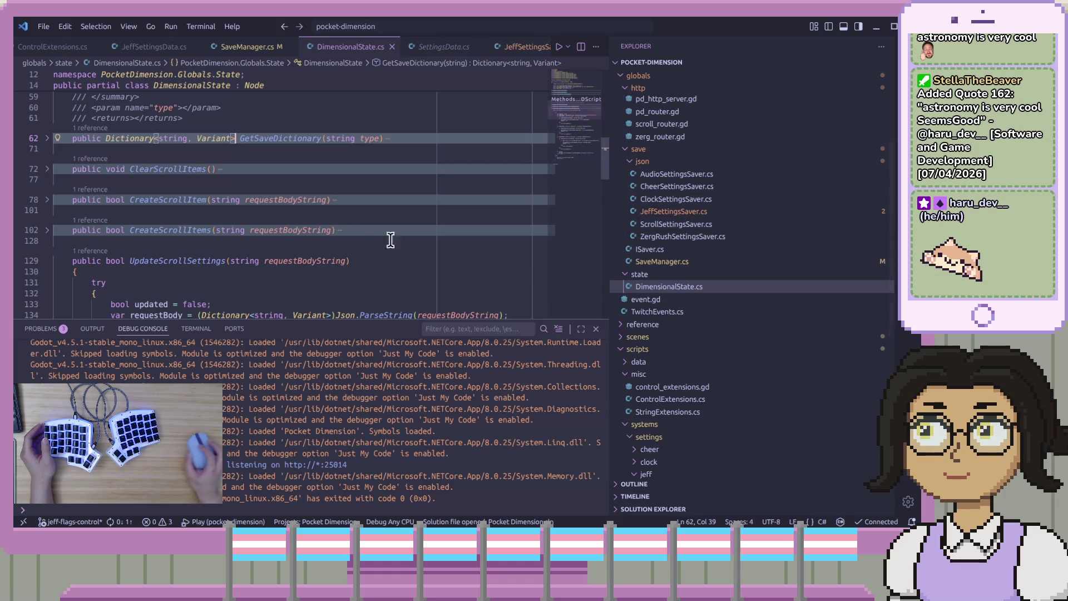
pyautogui.click(47, 262)
pyautogui.scroll(5, 206, 256)
# - Review the SettingsData property and surrounding code in DimensionalState.cs
pyautogui.press('Up')
pyautogui.scroll(4, 258, 246)
pyautogui.scroll(2, 259, 246)
pyautogui.click(286, 246)
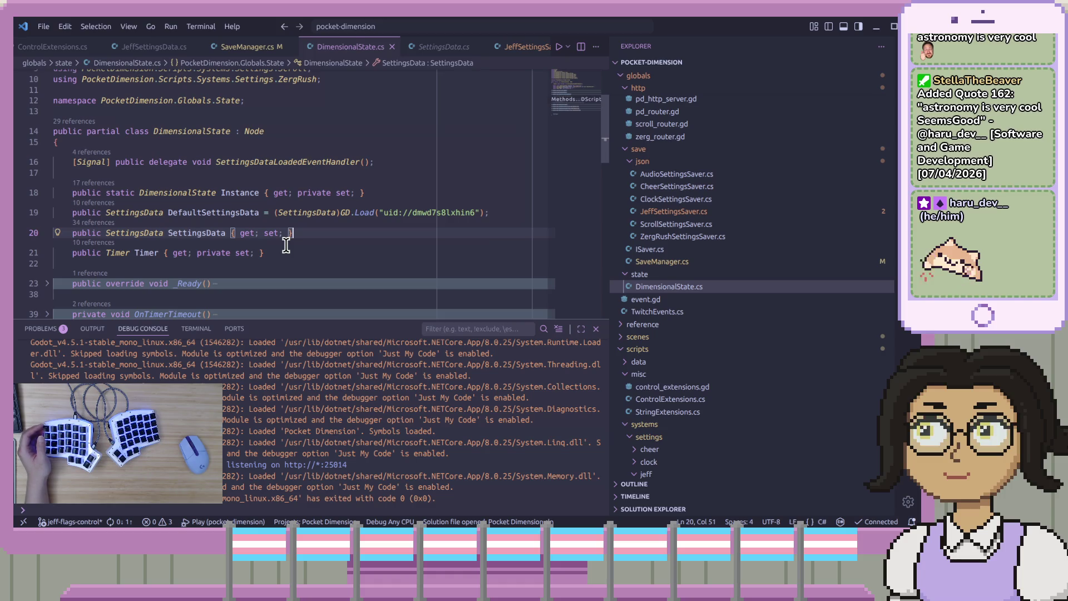
pyautogui.scroll(-2, 288, 245)
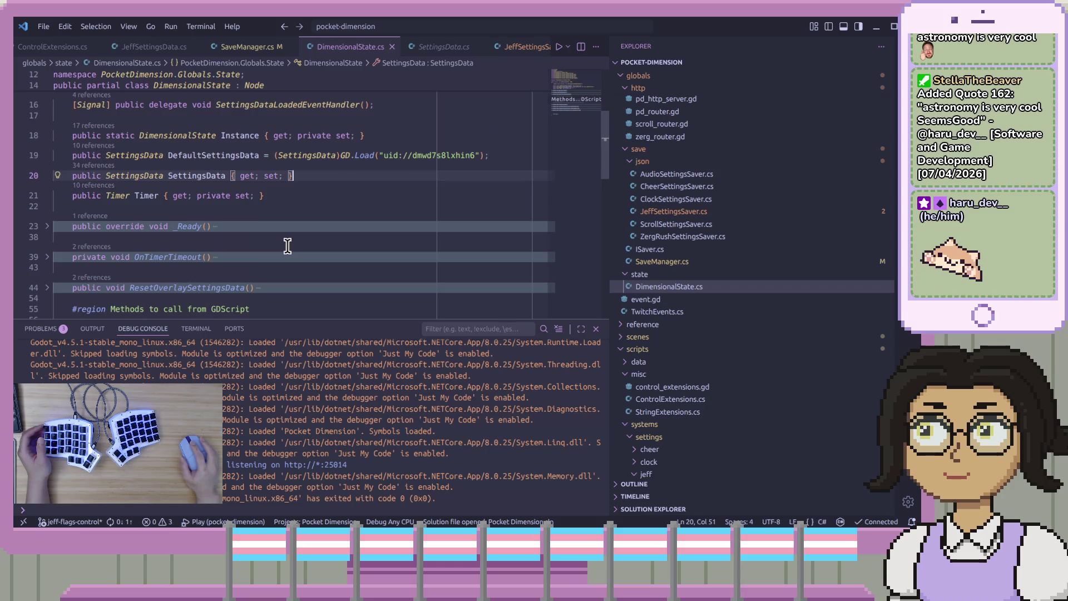
pyautogui.scroll(-2, 288, 245)
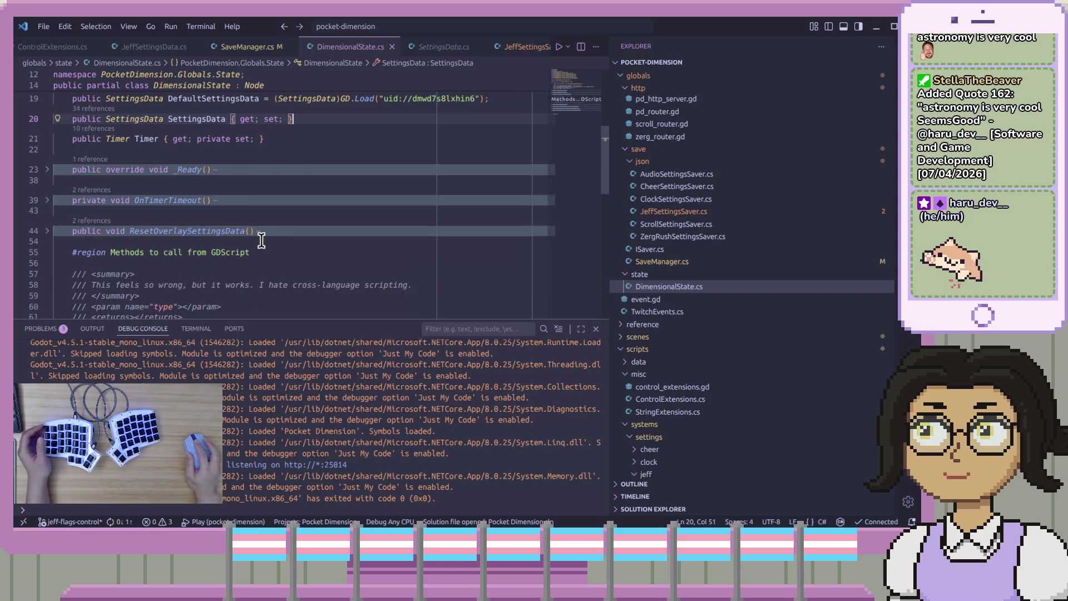
pyautogui.click(282, 240)
pyautogui.scroll(-3, 303, 239)
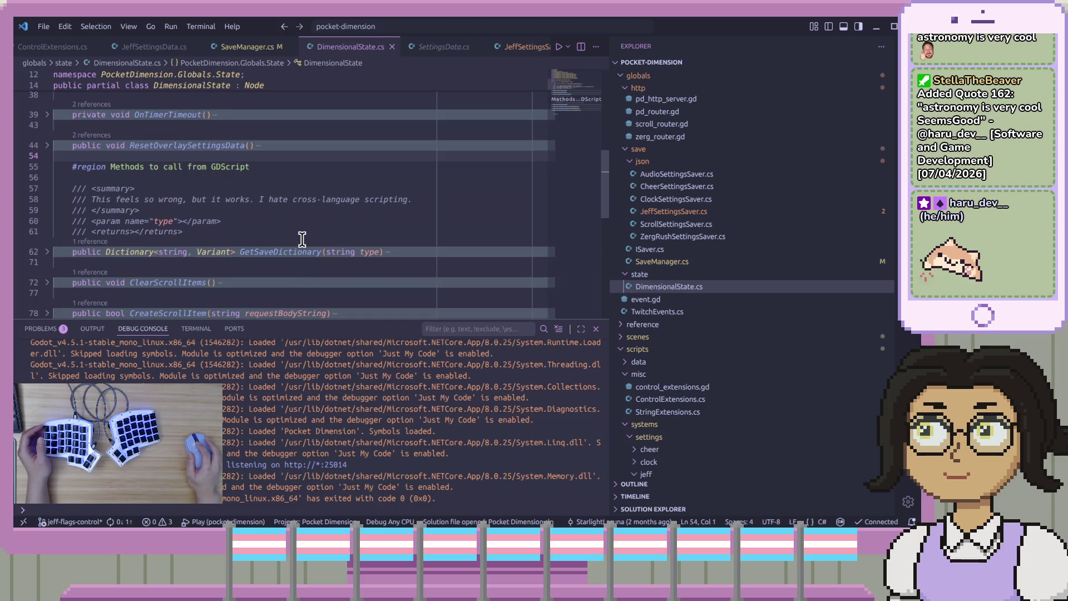
pyautogui.scroll(4, 303, 239)
pyautogui.scroll(2, 312, 236)
pyautogui.click(344, 234)
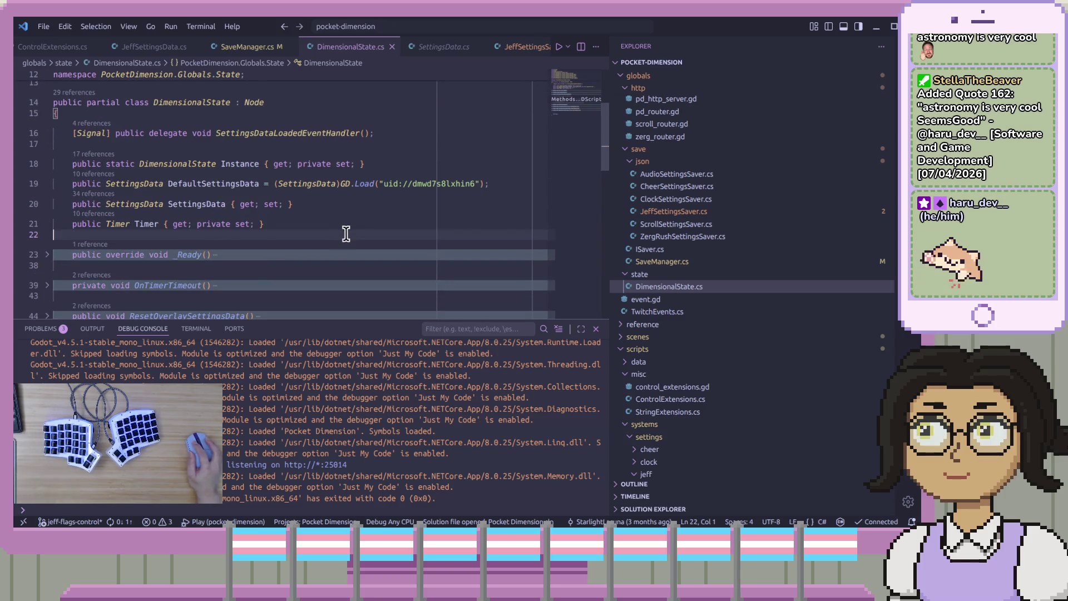
pyautogui.scroll(-8, 282, 255)
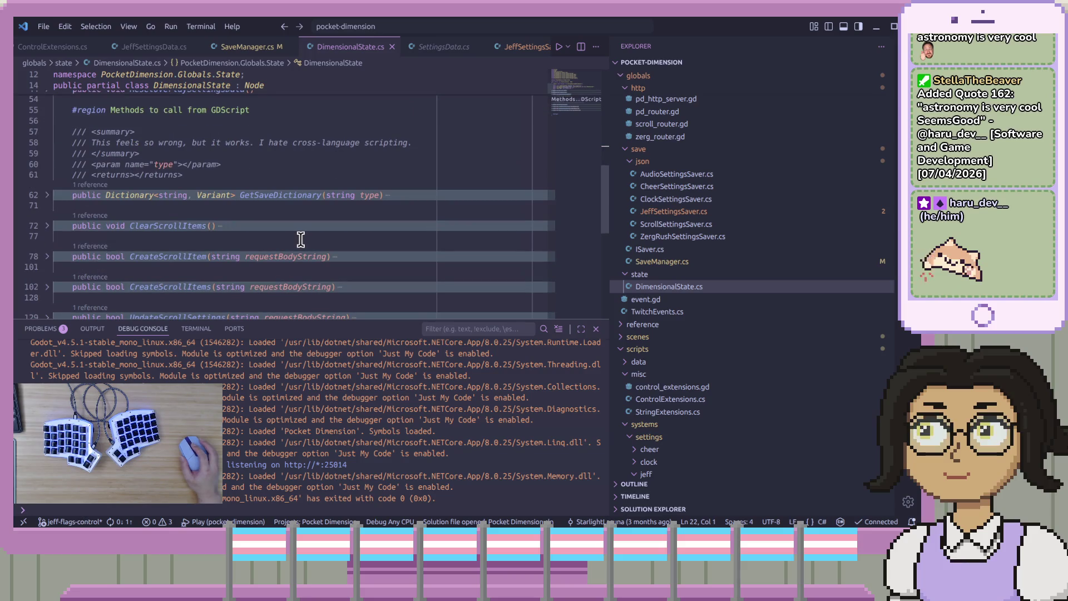
pyautogui.scroll(-2, 301, 238)
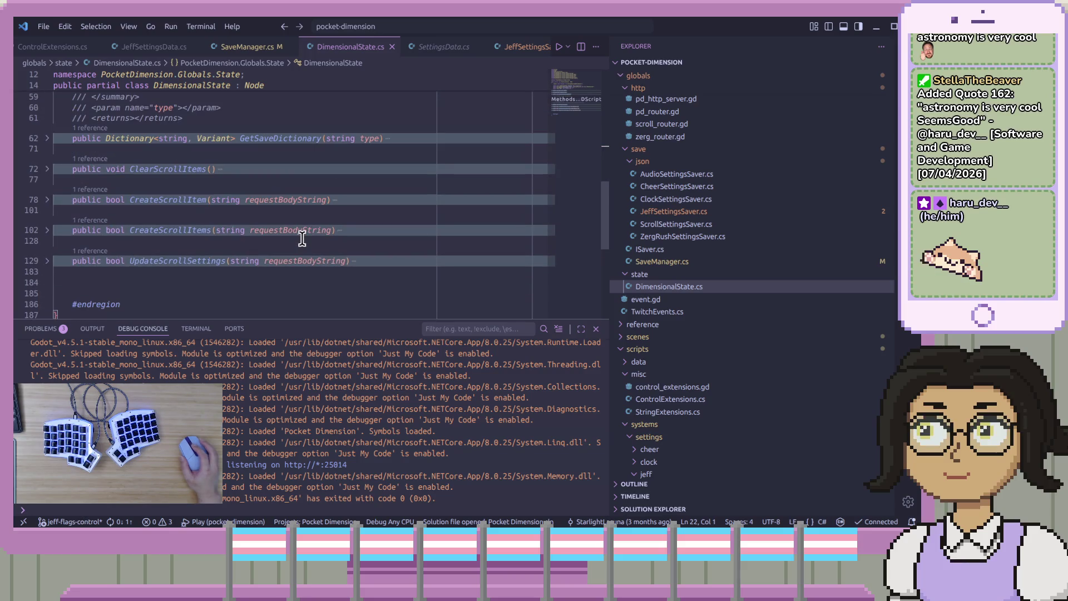
# - Expand and refold GetSaveDictionary, then open JeffSettingsSaver.cs
pyautogui.click(47, 139)
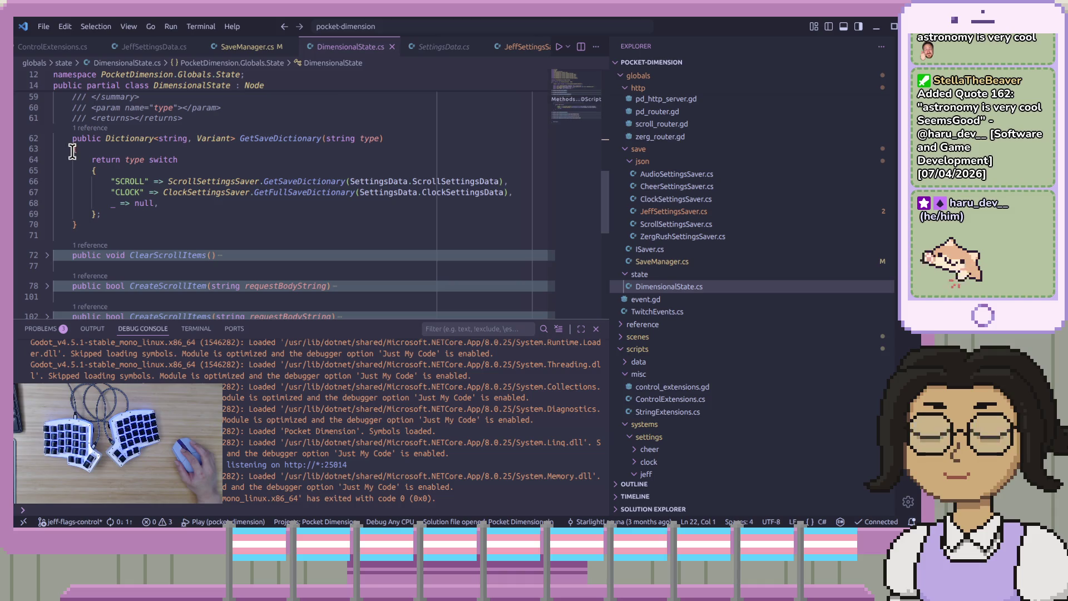
pyautogui.scroll(10, 302, 195)
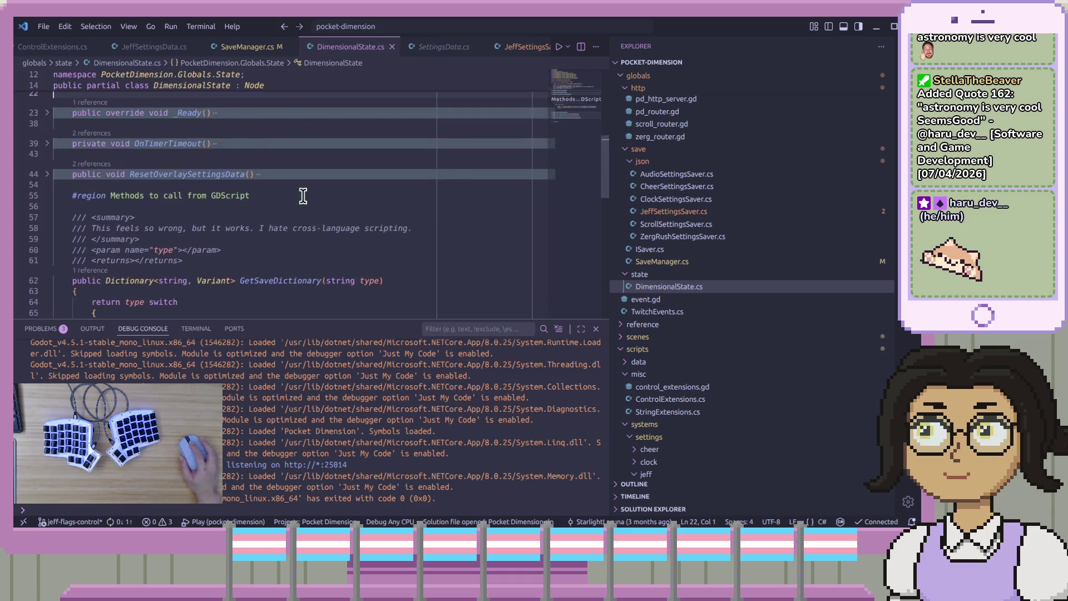
pyautogui.scroll(-9, 301, 195)
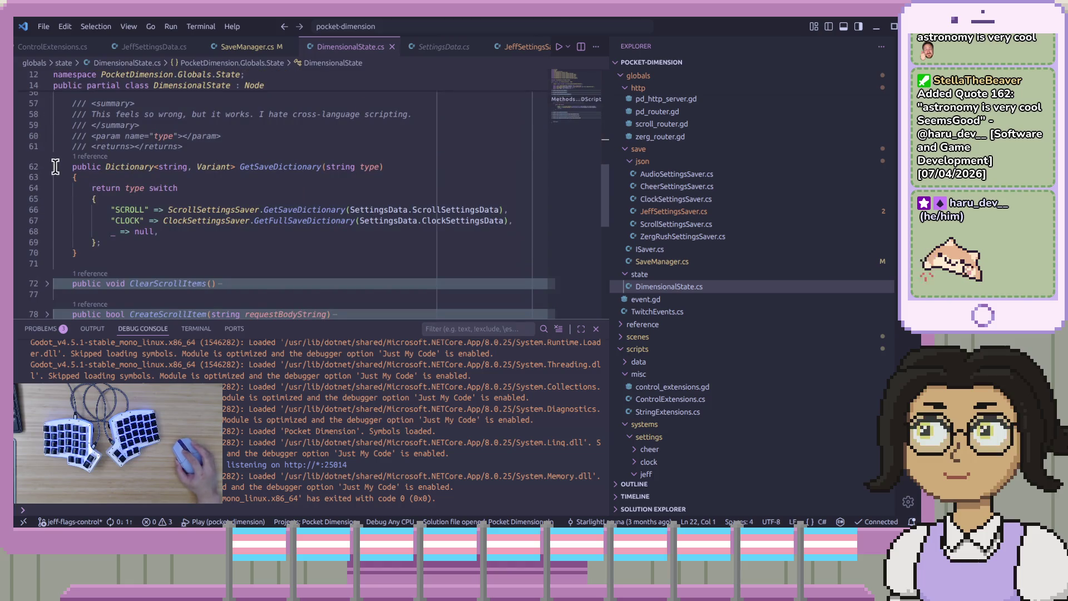
pyautogui.click(48, 168)
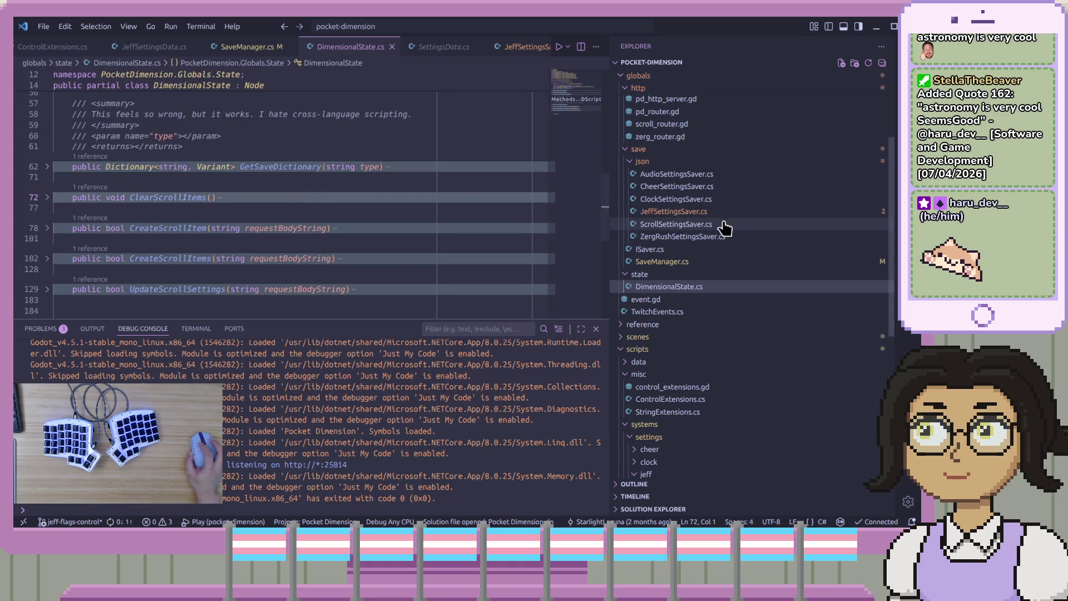
pyautogui.click(696, 212)
pyautogui.click(351, 202)
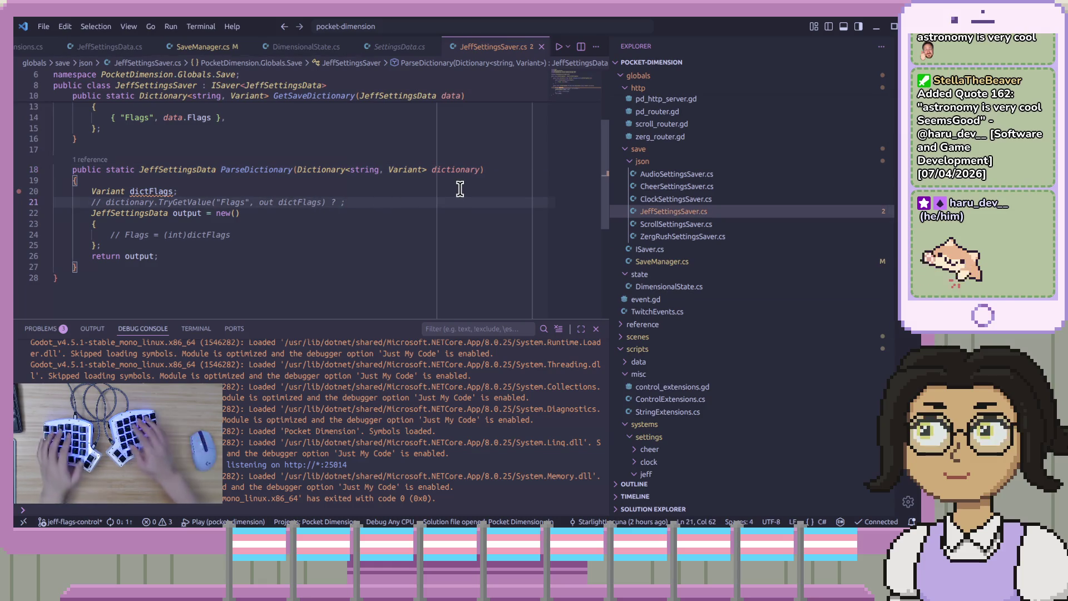
# - Try replacing the dictFlags declaration with a ZergRushSettingsSaver reference, then undo it
pyautogui.press('Up')
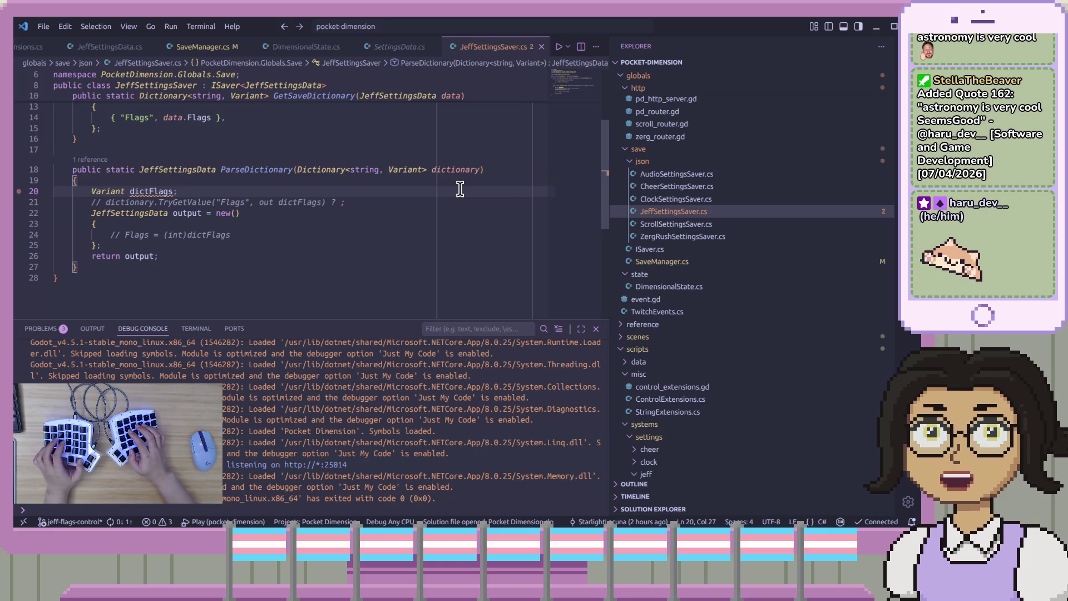
pyautogui.hotkey('shift', 'Home')
pyautogui.press('BackSpace')
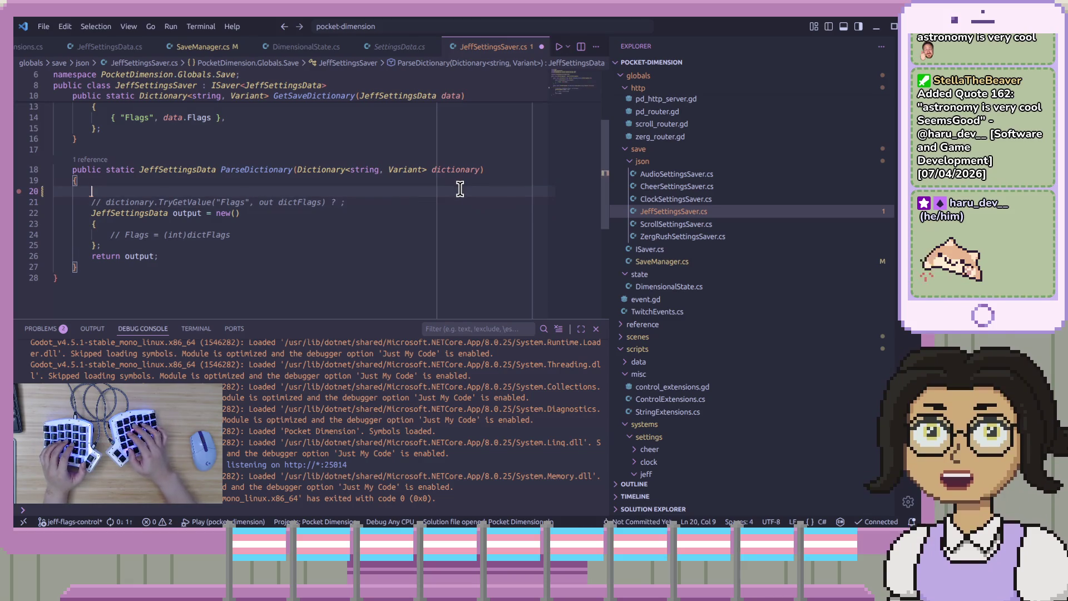
pyautogui.write('Z')
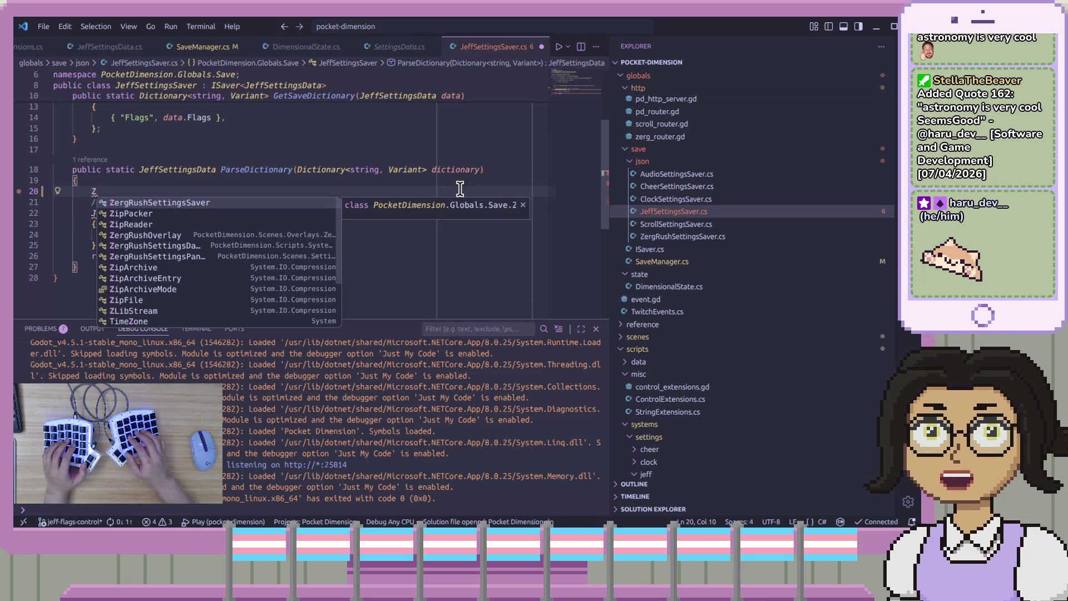
pyautogui.press('Tab')
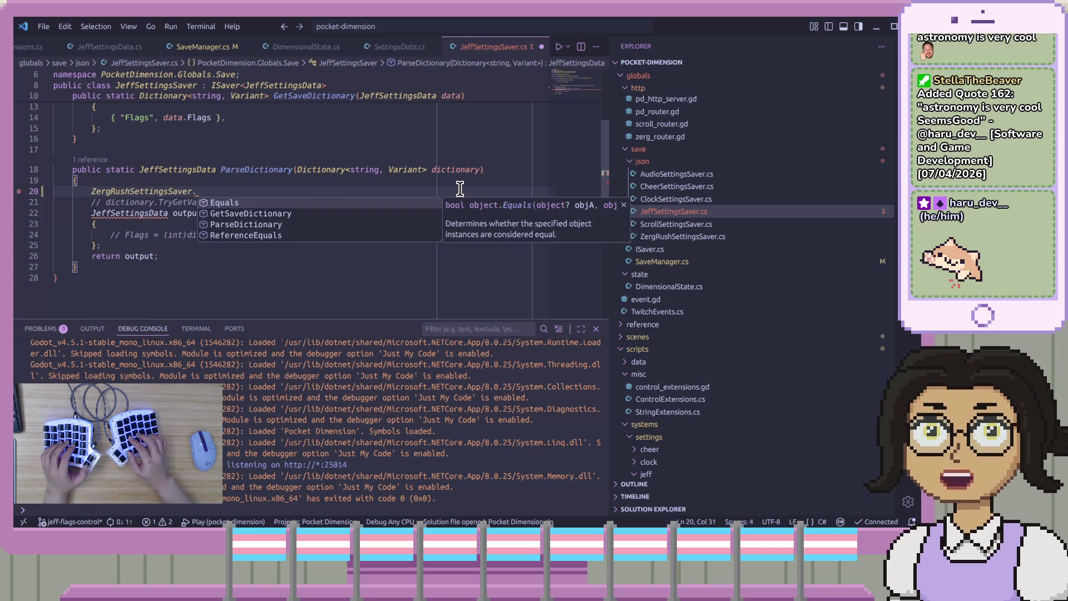
pyautogui.press('BackSpace')
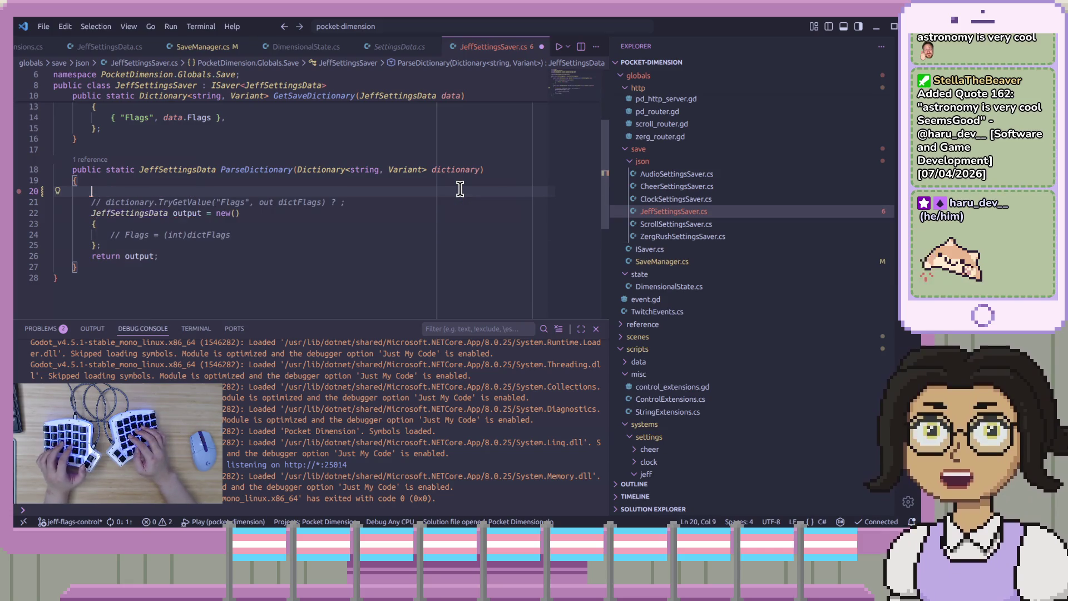
pyautogui.click(490, 170)
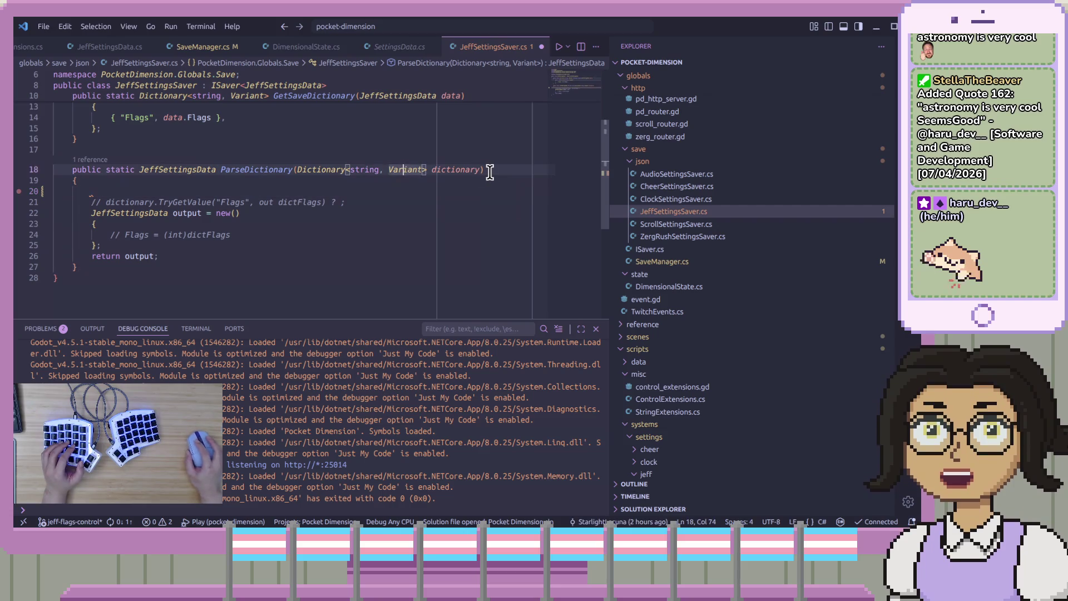
pyautogui.scroll(1, 424, 199)
pyautogui.click(441, 219)
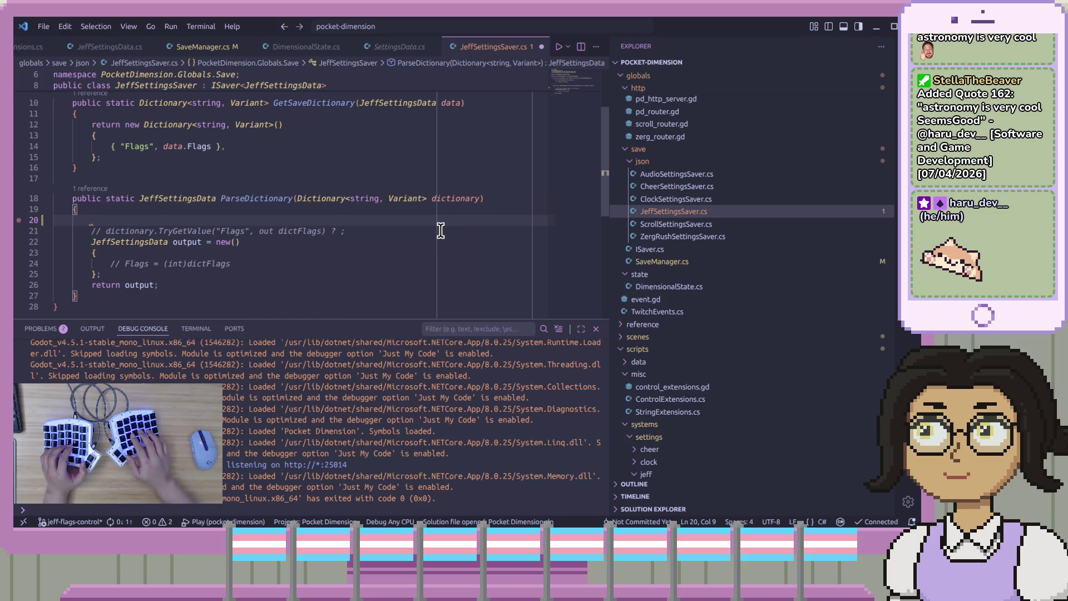
pyautogui.write('ZergRushSettingsSaver.')
pyautogui.hotkey('ctrl', 'z')
pyautogui.hotkey('ctrl', 'z')
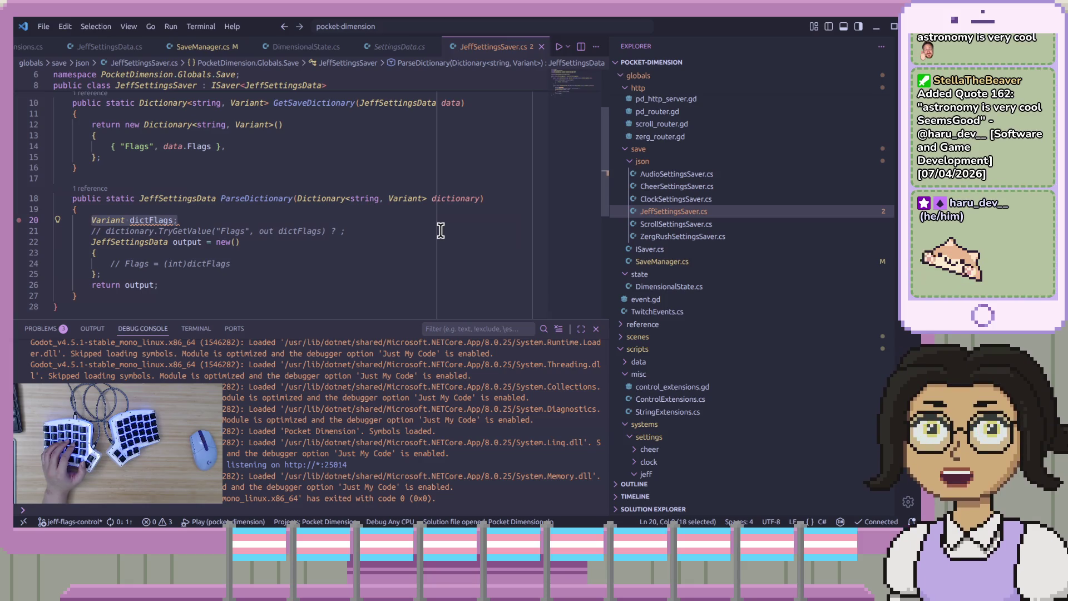
# - Uncomment the TryGetValue line and extend the declared variable name with 'Variant'
pyautogui.press('Down')
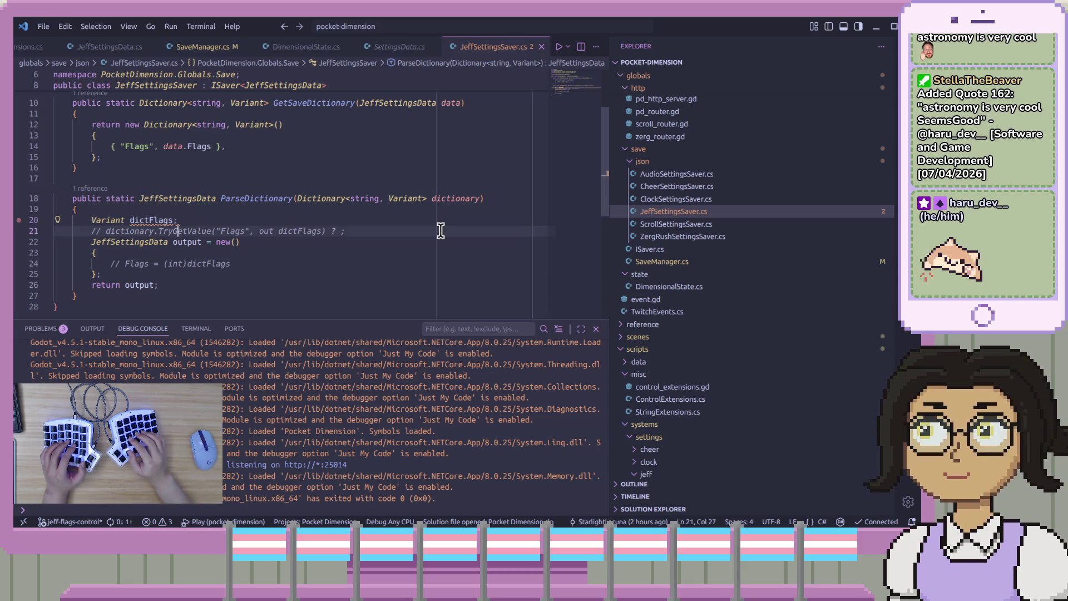
pyautogui.hotkey('ctrl', '/')
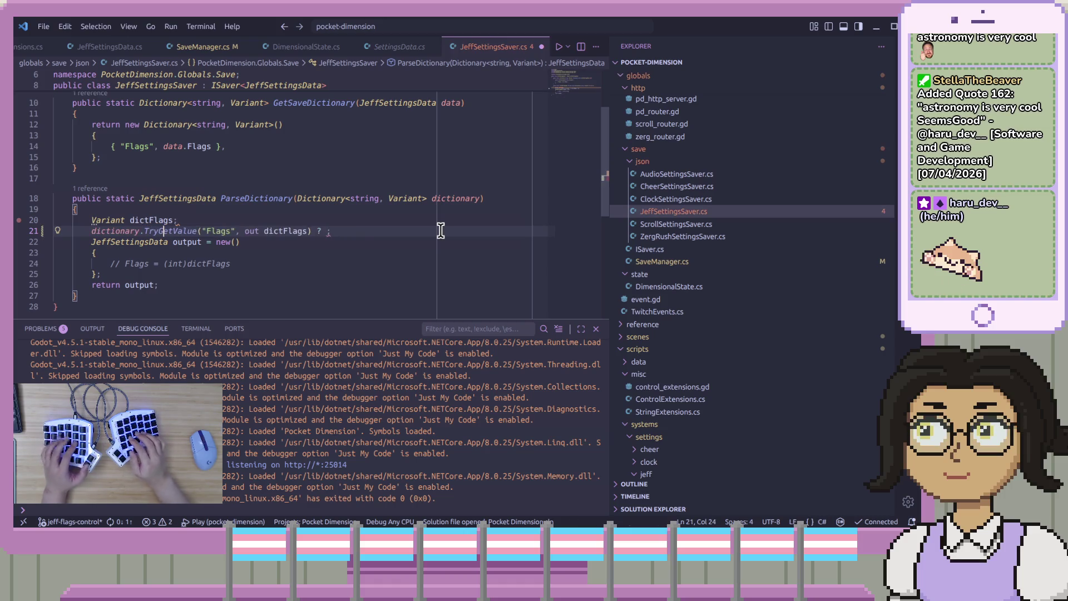
pyautogui.press('Up')
pyautogui.press('End')
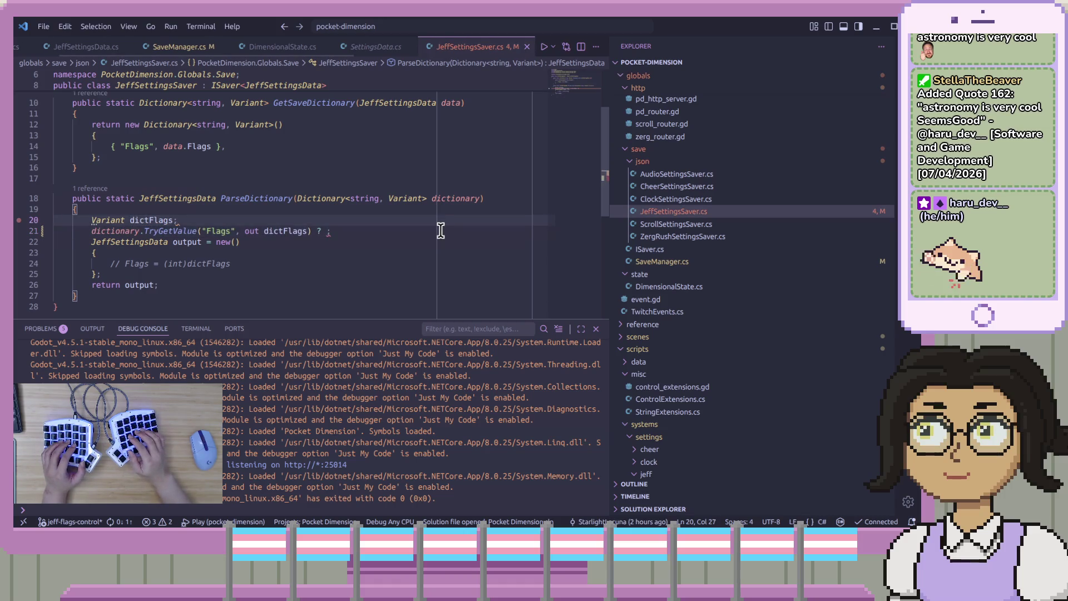
pyautogui.click(359, 241)
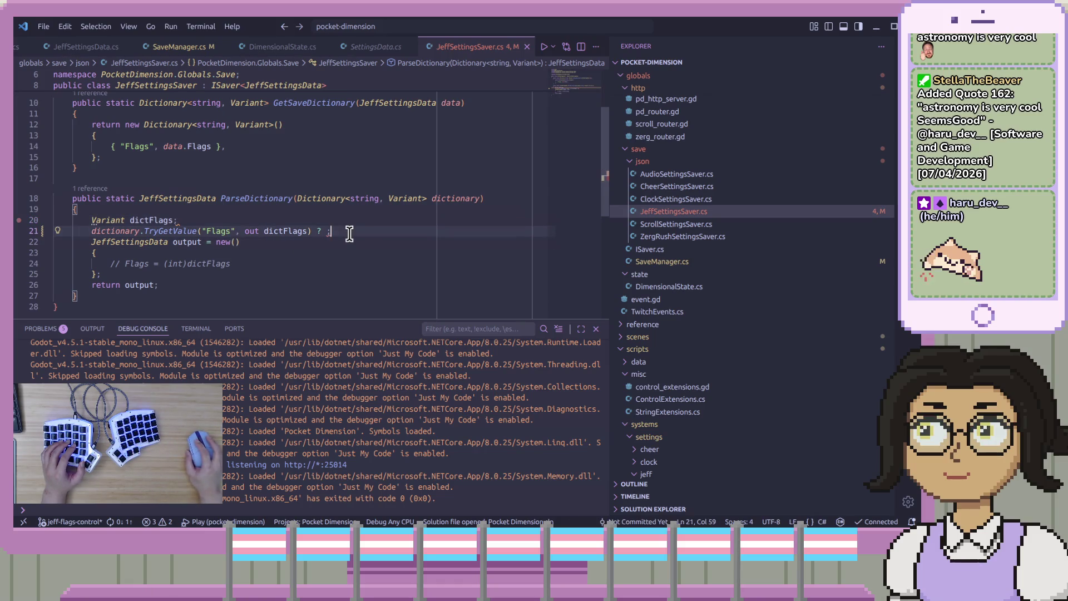
pyautogui.click(377, 232)
pyautogui.click(353, 218)
pyautogui.click(357, 212)
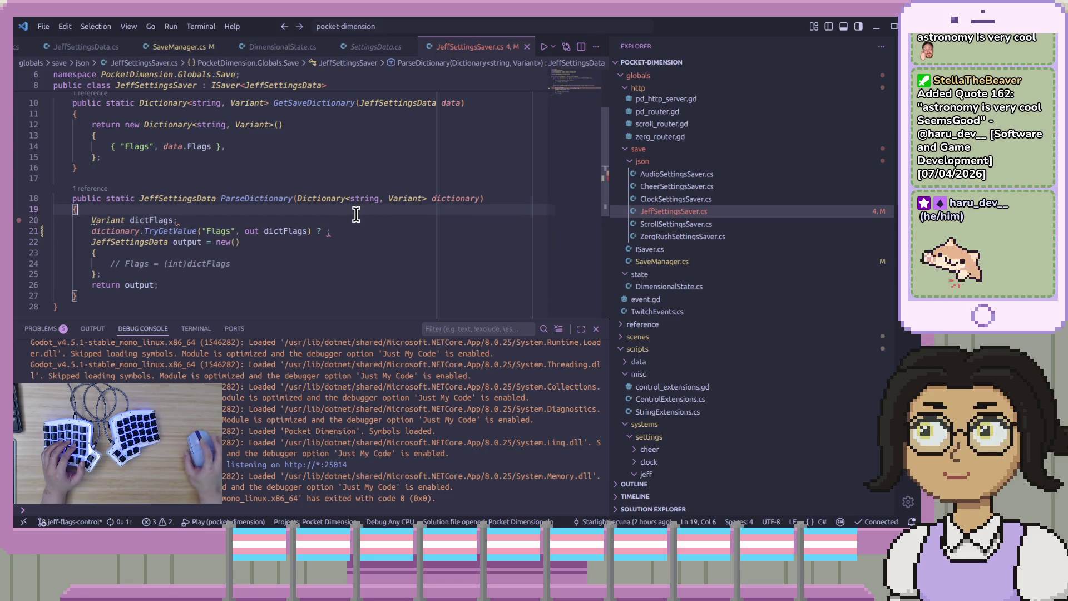
pyautogui.press('Down')
pyautogui.press('BackSpace')
pyautogui.write('Variant')
# - Trim the declared variable's name down to flagsVariant
pyautogui.press('Down')
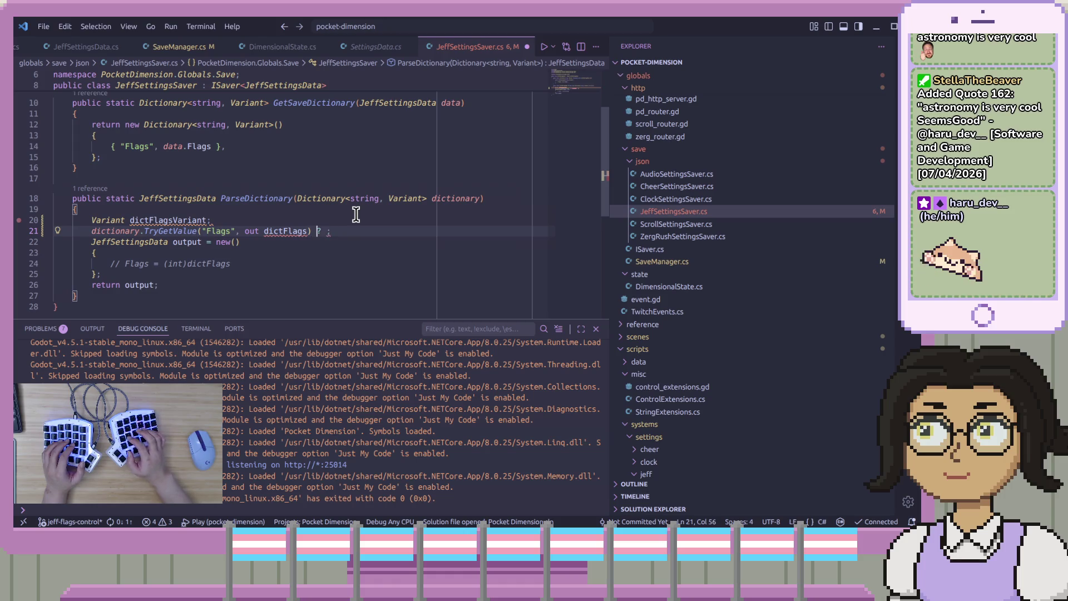
pyautogui.press('Up')
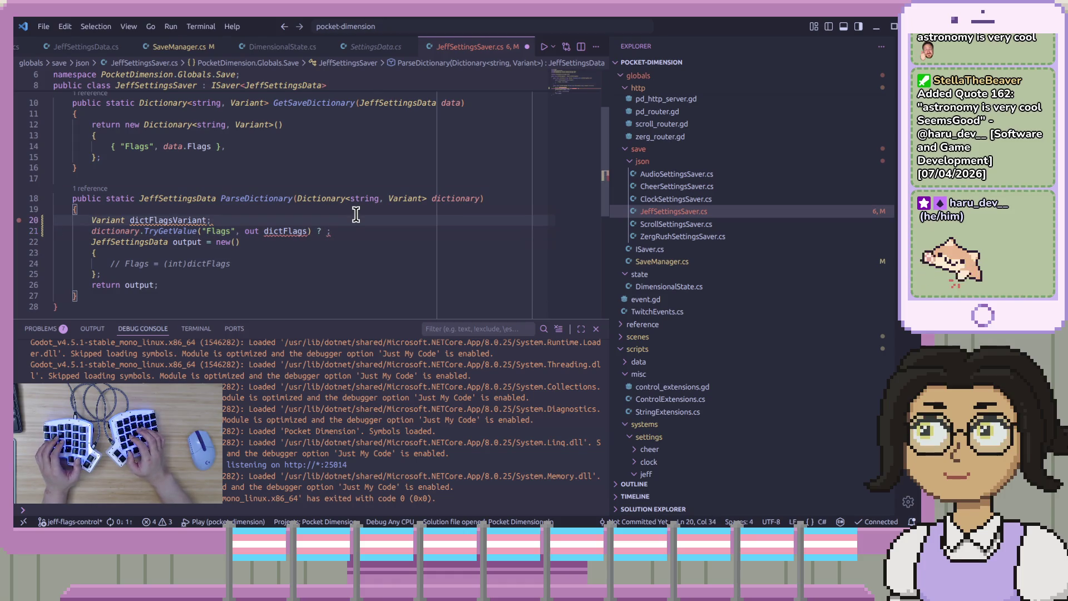
pyautogui.hotkey('ctrl', 'Left')
pyautogui.hotkey('ctrl', 'Left')
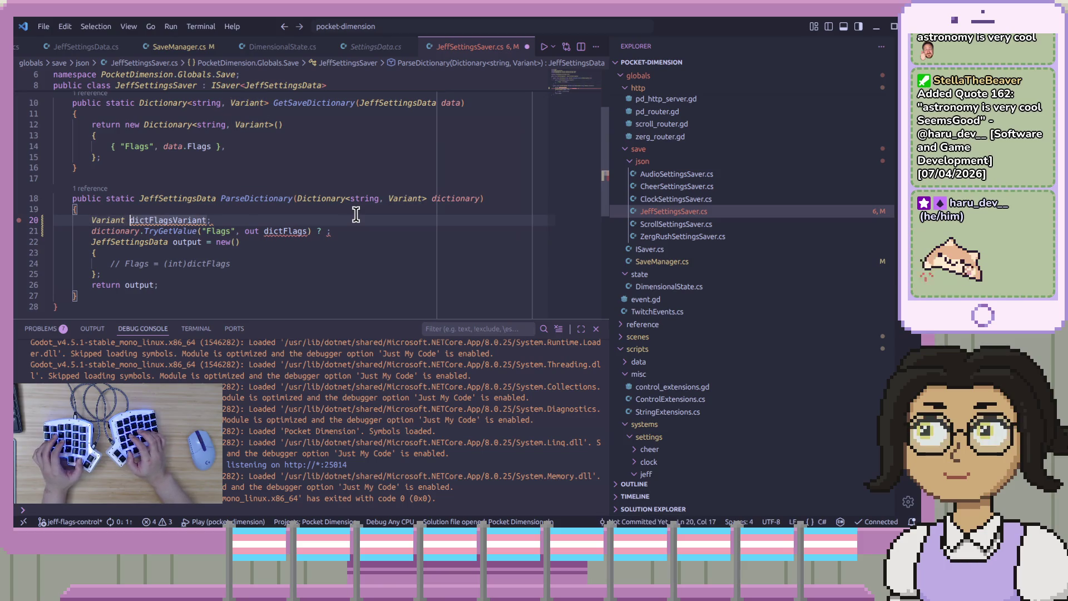
pyautogui.hotkey('ctrl', 'shift', 'Right')
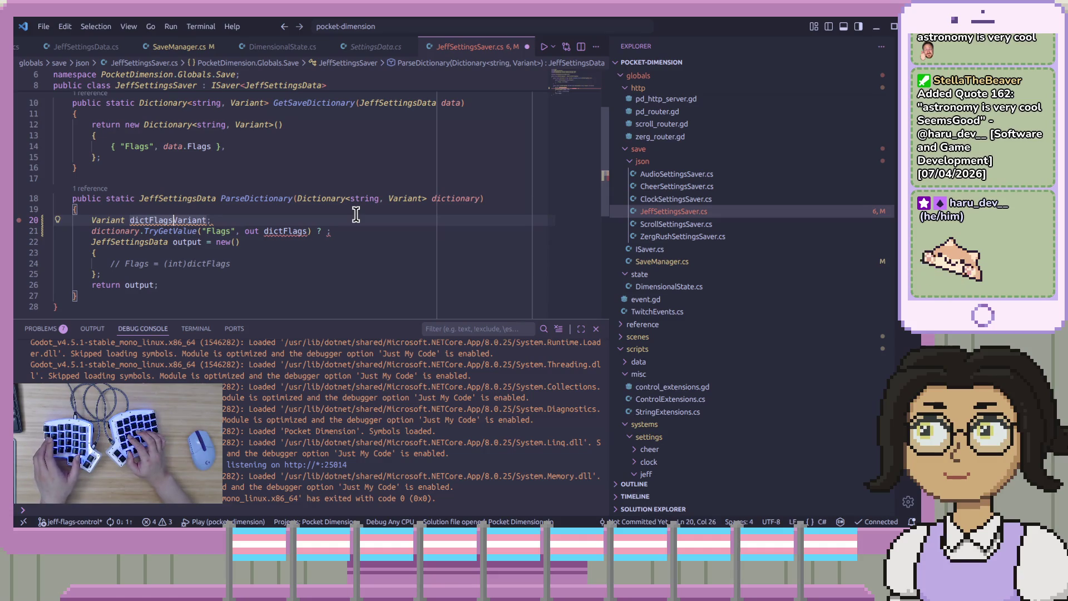
pyautogui.hotkey('ctrl', 'shift', 'Left')
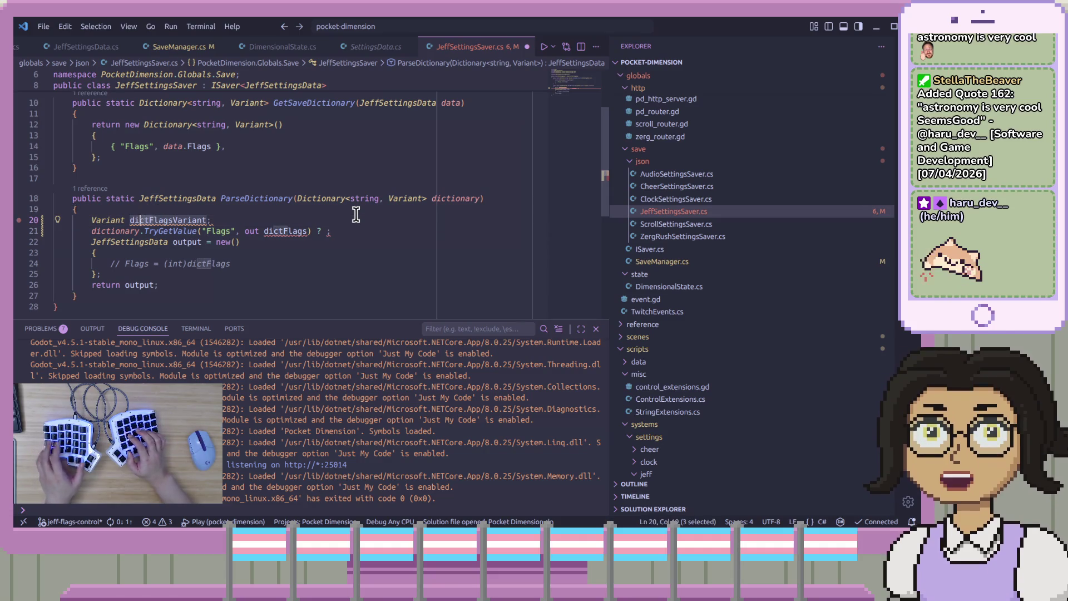
pyautogui.press('BackSpace')
pyautogui.write('f')
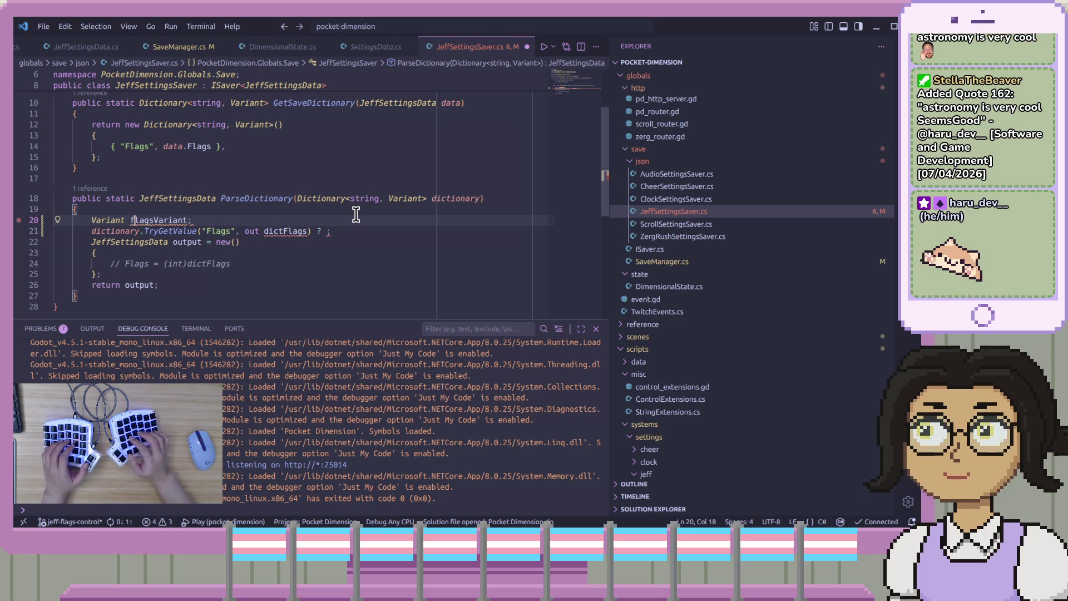
# - Change the TryGetValue out argument to flagsVariant and delete the stray '?'
pyautogui.press('Down')
pyautogui.press('End')
pyautogui.press('Left')
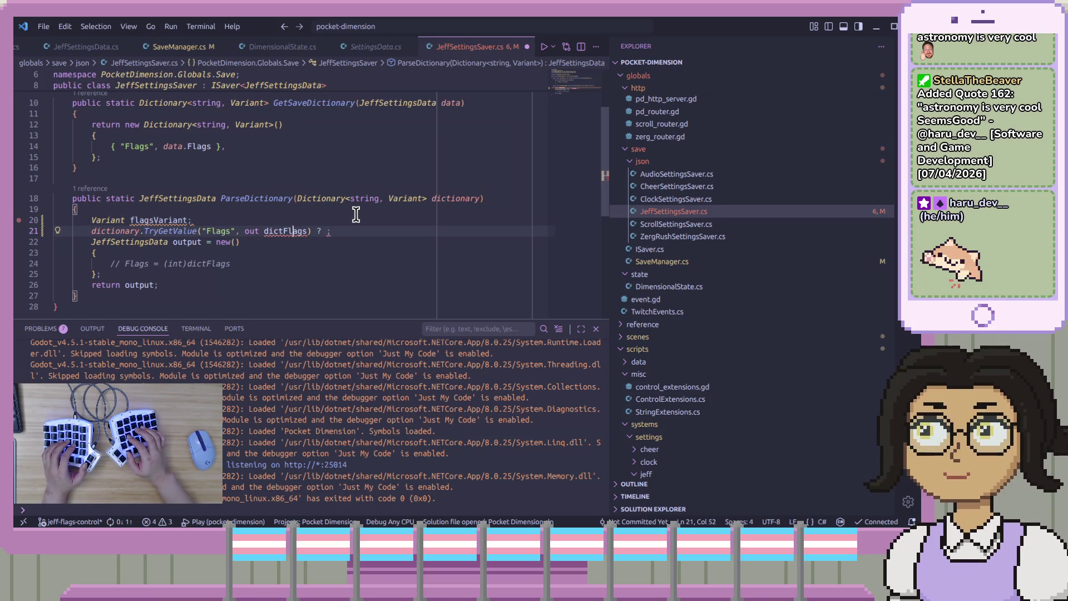
pyautogui.hotkey('shift', 'Left')
pyautogui.write('fla')
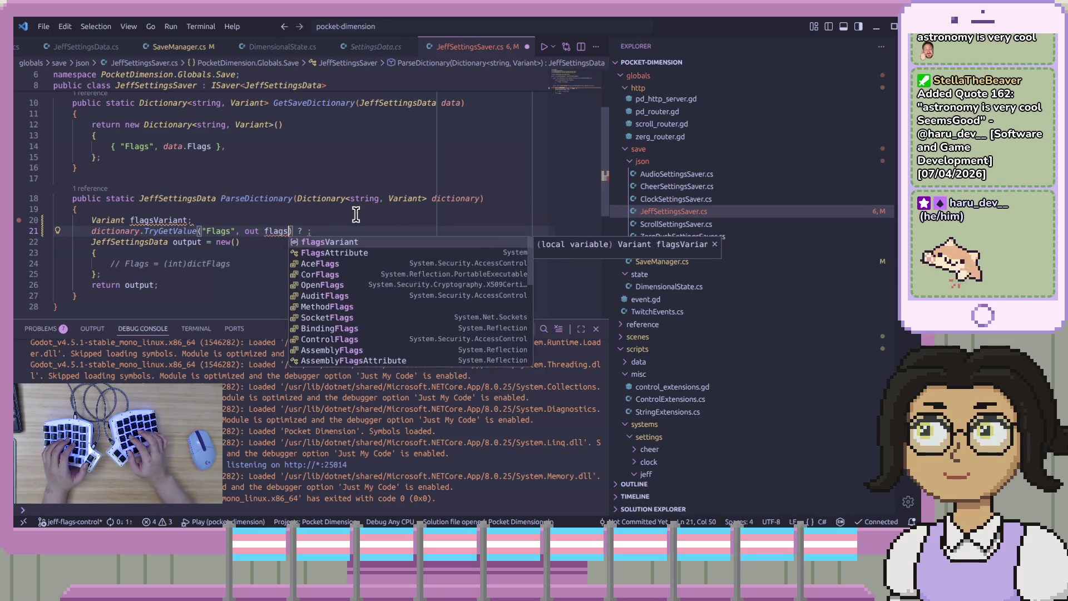
pyautogui.write('gsVariant')
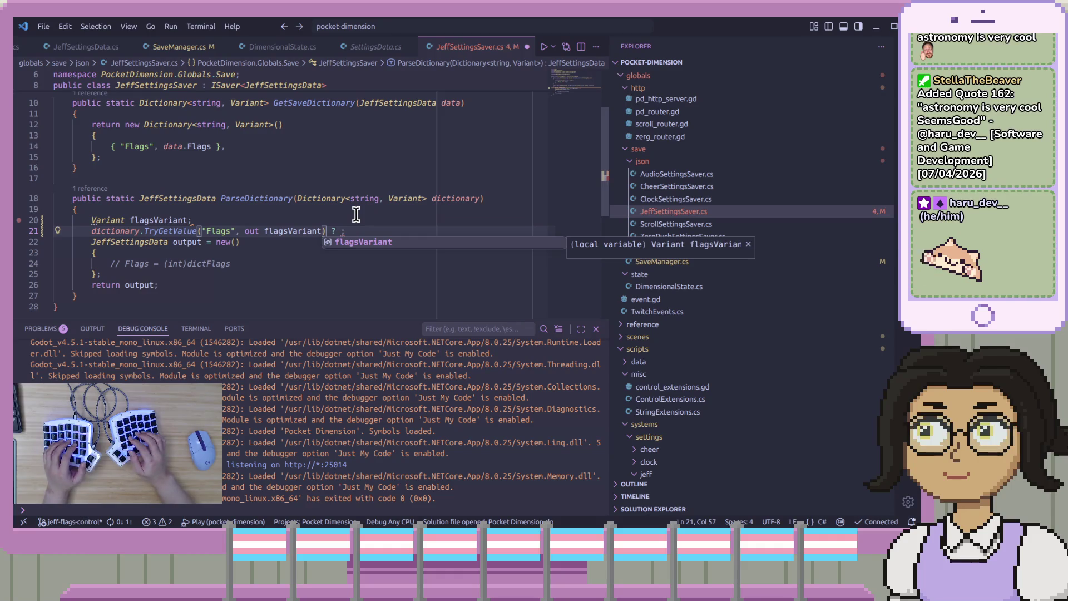
pyautogui.press('Right')
pyautogui.press('Right')
pyautogui.press('Right')
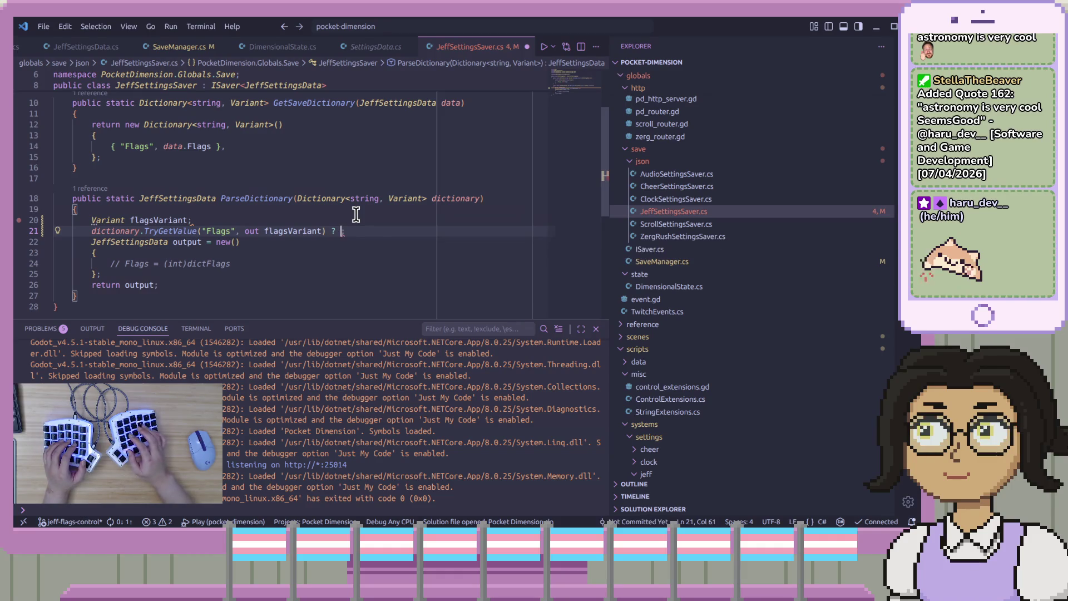
pyautogui.press('BackSpace')
pyautogui.press('BackSpace')
pyautogui.press('BackSpace')
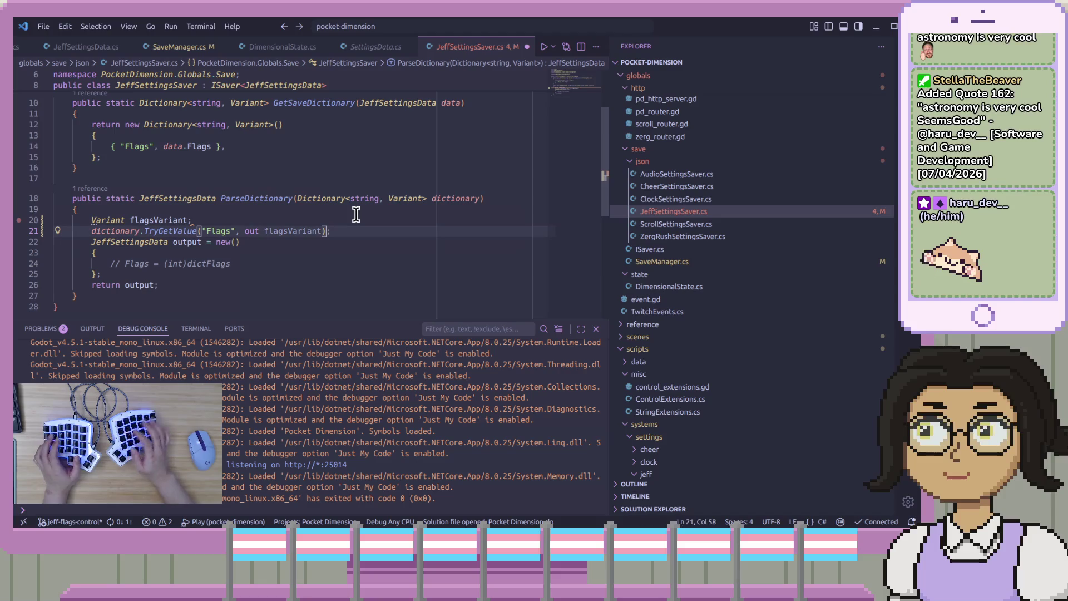
# - Wrap the TryGetValue call in an if condition with an empty brace block
pyautogui.write(';if ')
pyautogui.write('(')
pyautogui.press('End')
pyautogui.write(')')
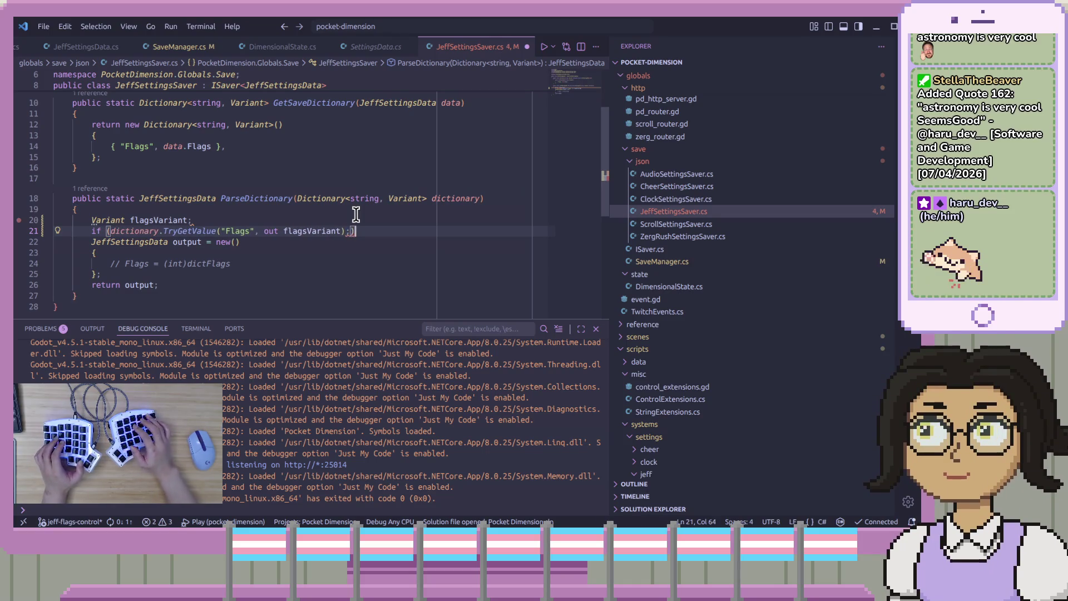
pyautogui.press('BackSpace')
pyautogui.press('BackSpace')
pyautogui.write(')')
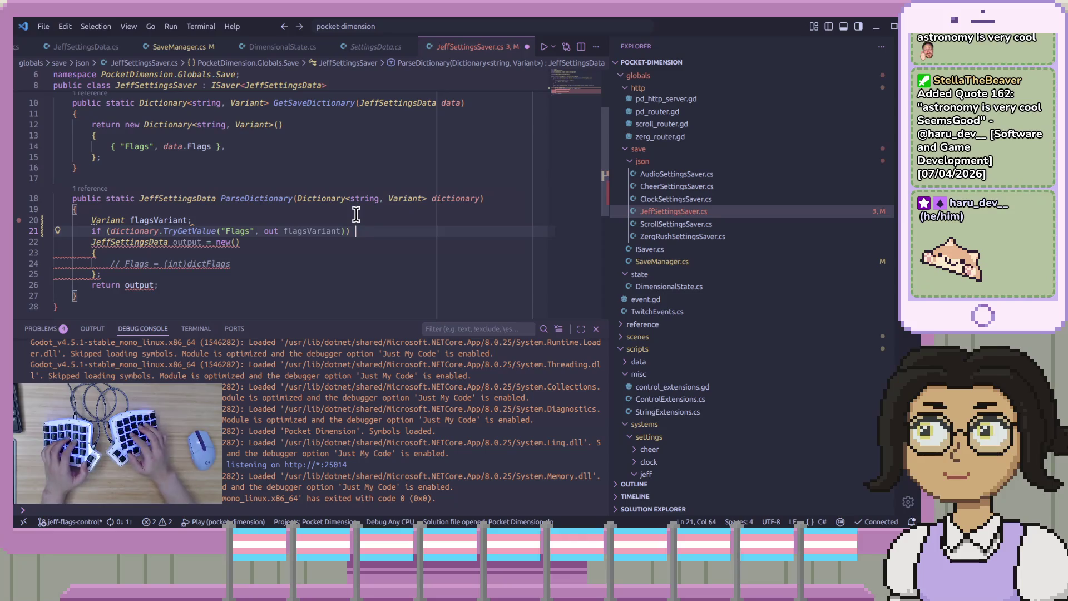
pyautogui.press('Return')
pyautogui.write('{')
pyautogui.press('Return')
pyautogui.press('Up')
pyautogui.press('Up')
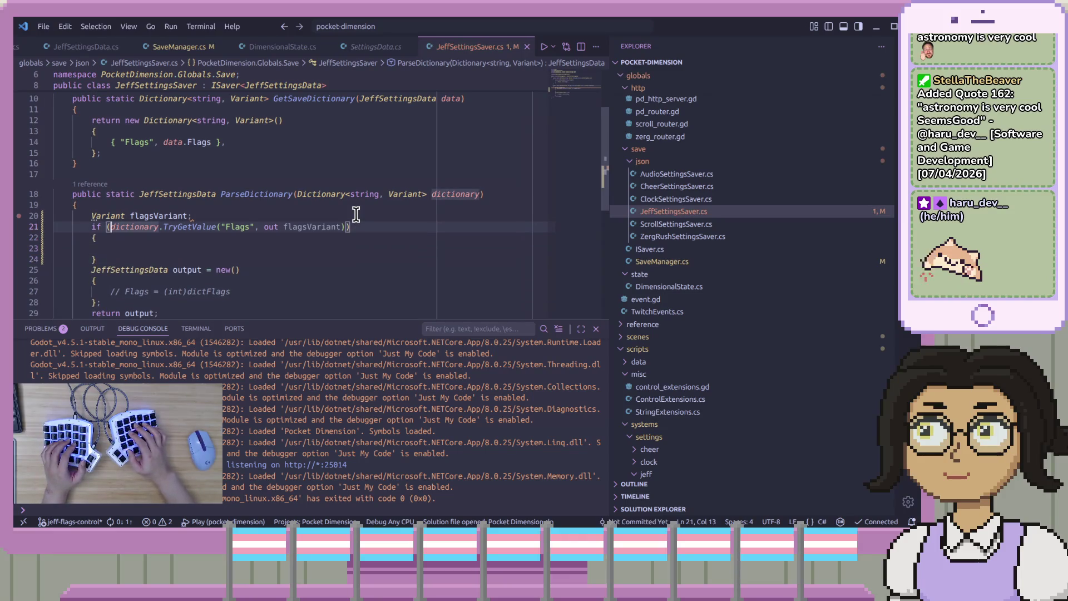
pyautogui.press('Up')
pyautogui.press('Up')
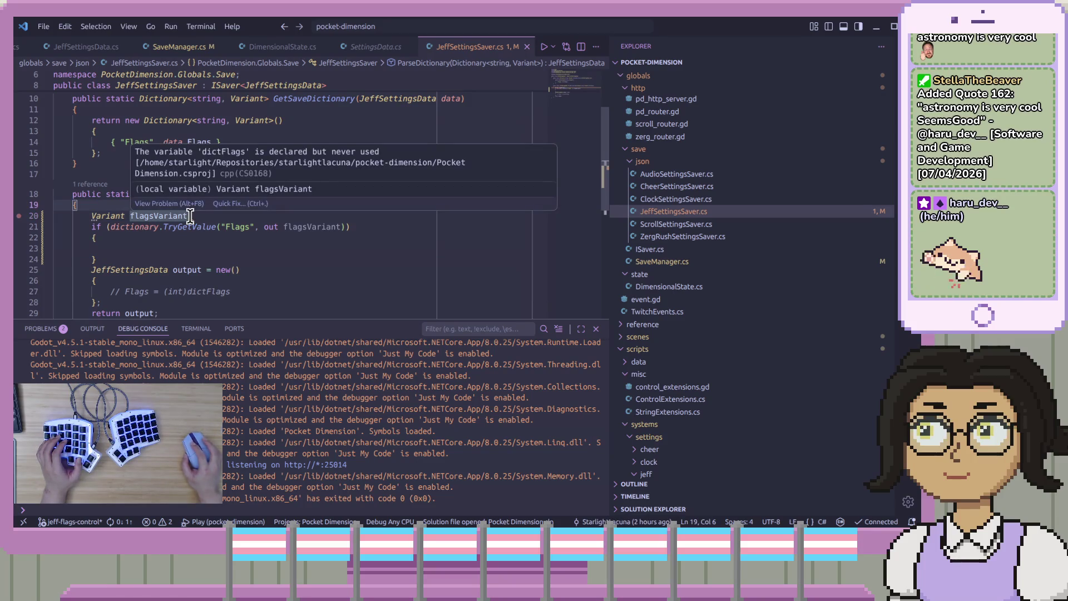
# - Add '!' before dictionary so the if runs when the Flags entry is missing
pyautogui.click(170, 236)
pyautogui.click(178, 243)
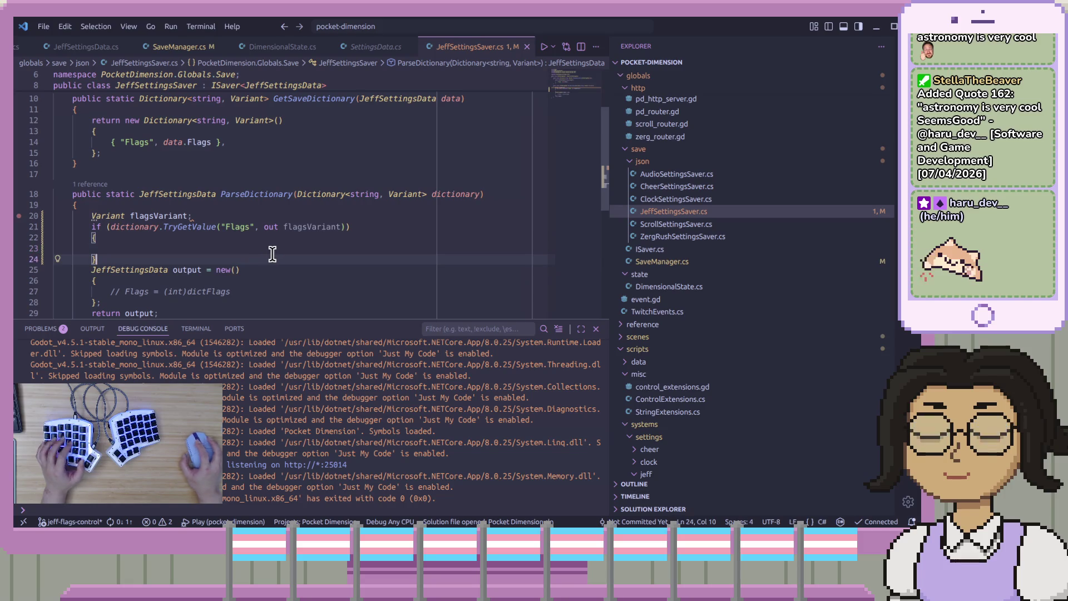
pyautogui.press('Home')
pyautogui.press('Up')
pyautogui.press('Up')
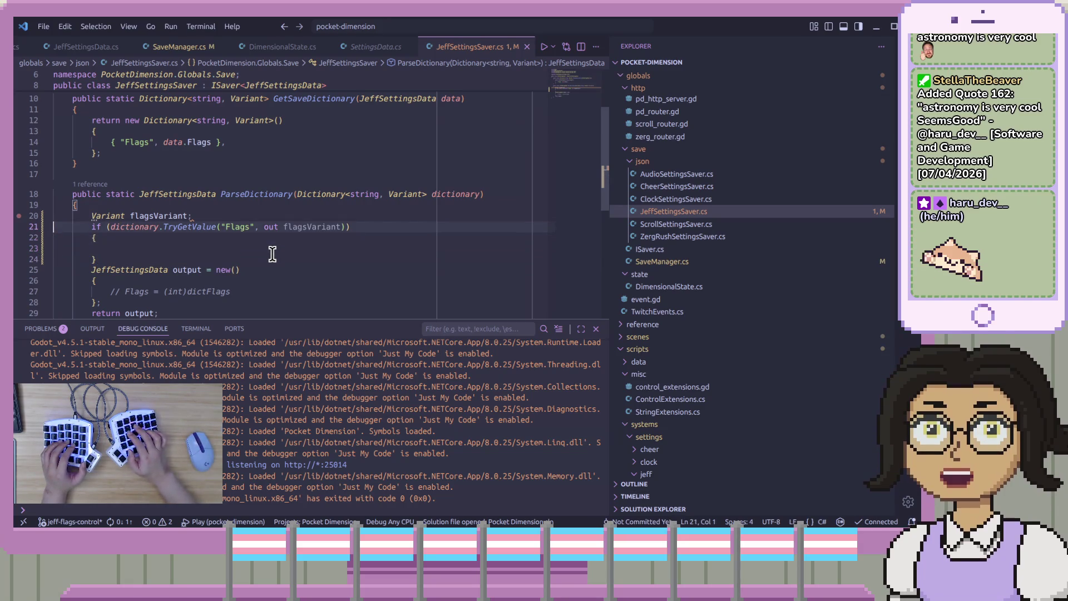
pyautogui.press('Home')
pyautogui.press('Right')
pyautogui.press('Right')
pyautogui.press('Right')
pyautogui.write('!')
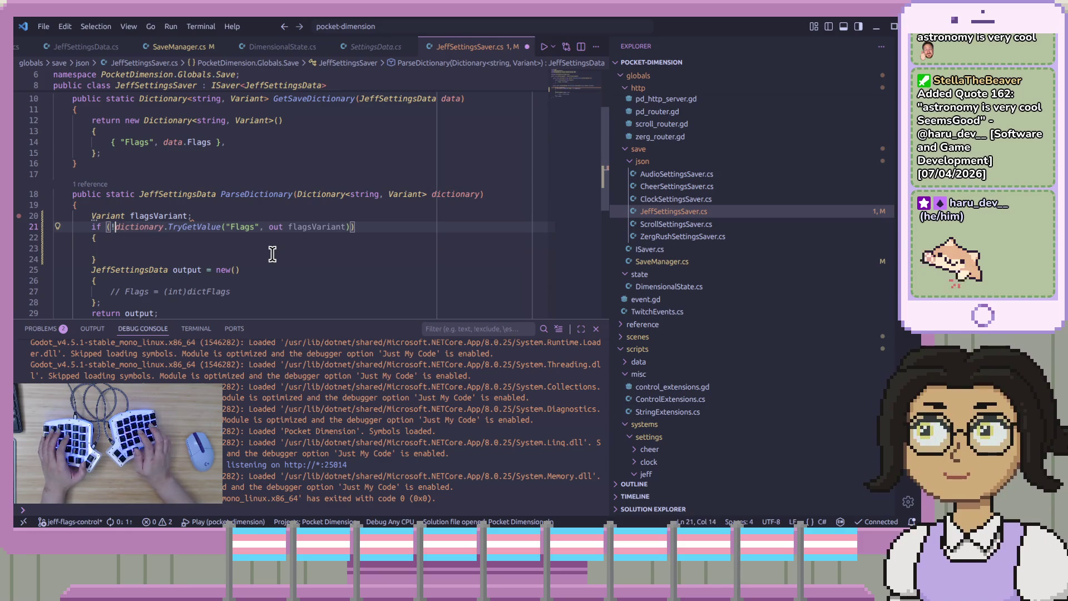
pyautogui.moveTo(205, 229)
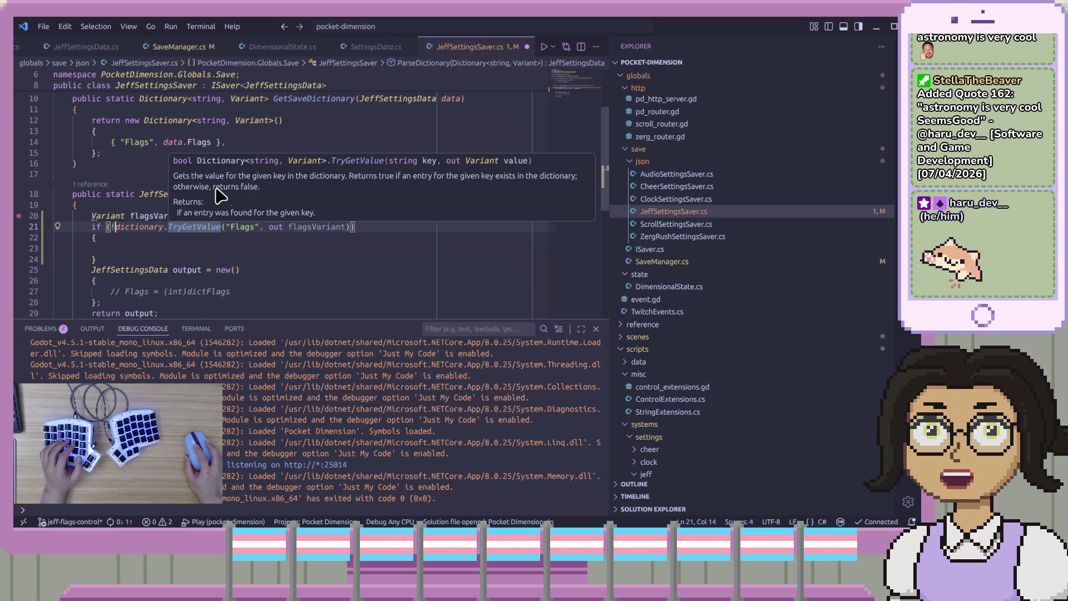
pyautogui.click(309, 246)
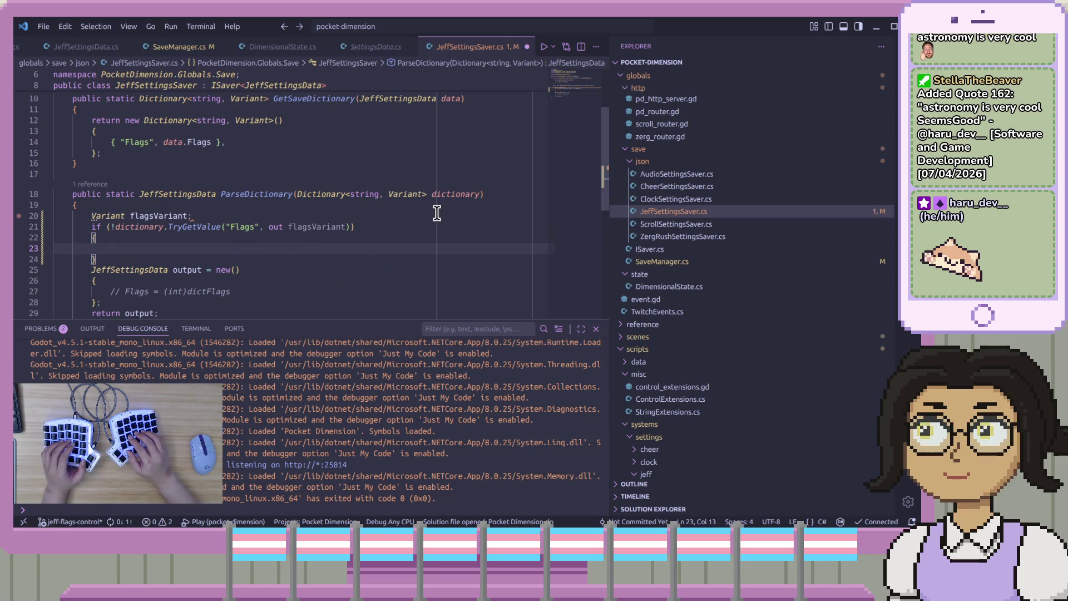
# - Declare int flags = 0; below the flagsVariant declaration and save
pyautogui.press('Up')
pyautogui.press('Up')
pyautogui.press('Up')
pyautogui.press('End')
pyautogui.press('Return')
pyautogui.write('int ')
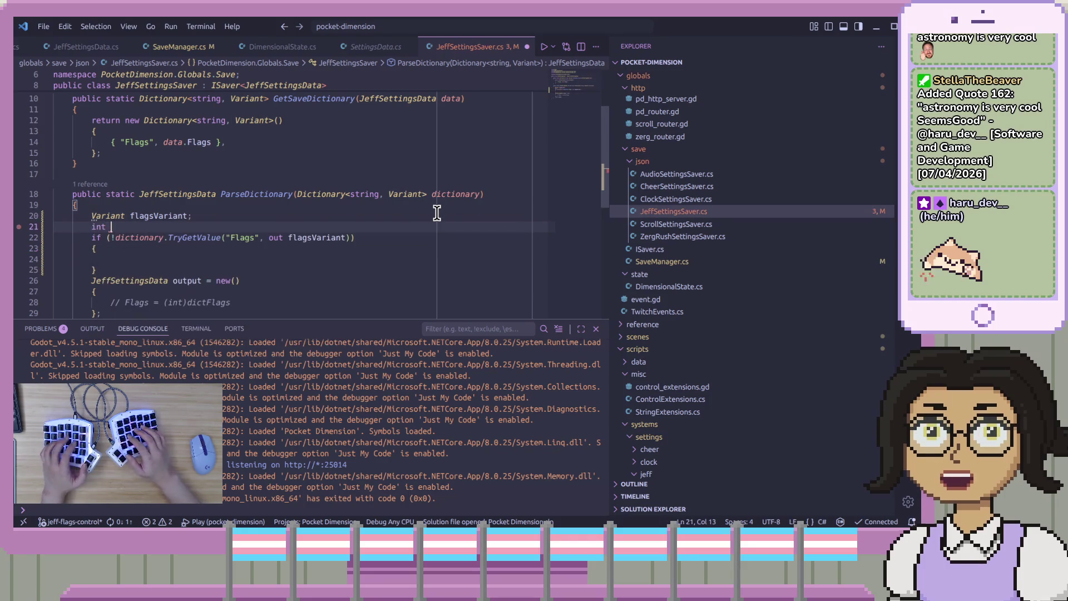
pyautogui.write('flags')
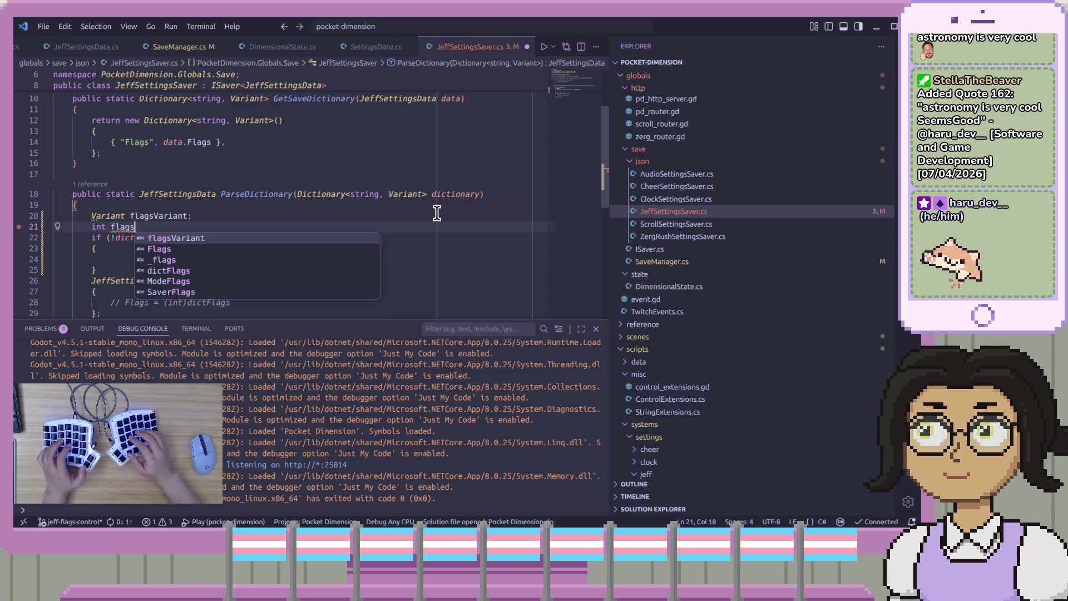
pyautogui.write(' ;')
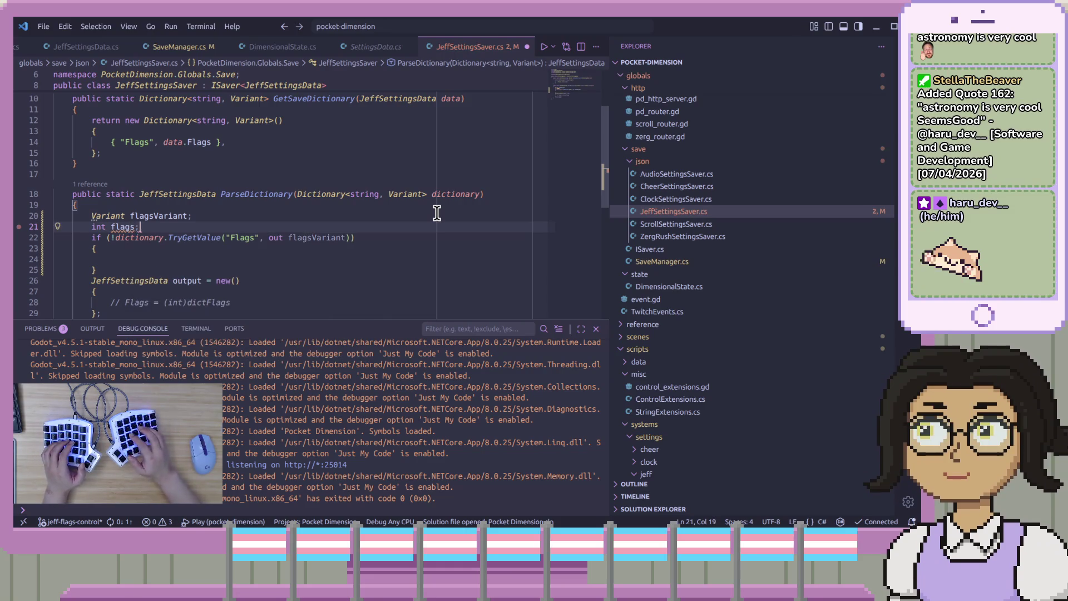
pyautogui.press('BackSpace')
pyautogui.write(' = -1')
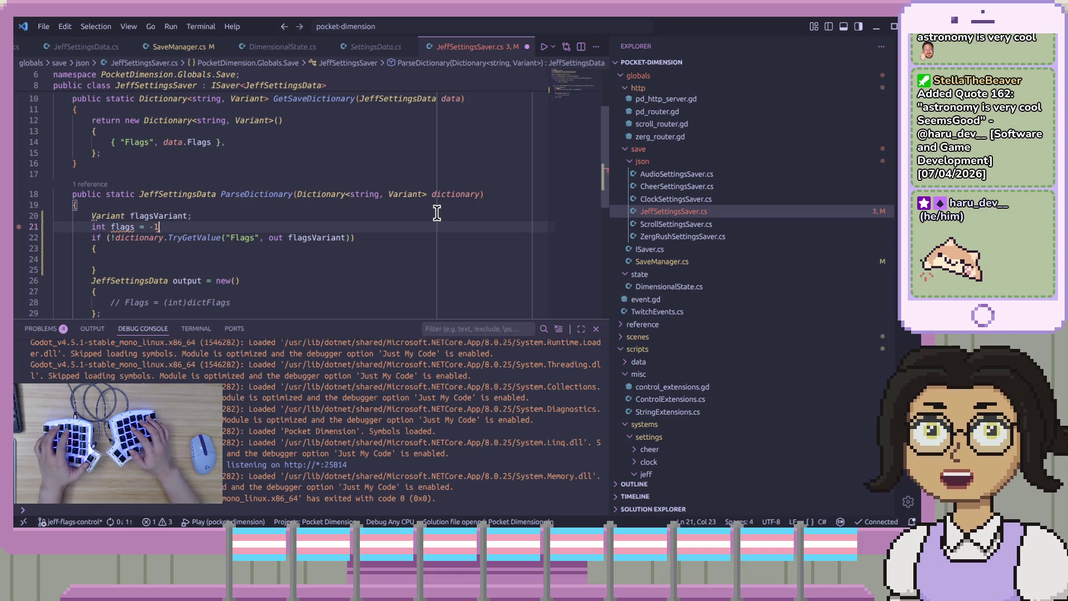
pyautogui.press('BackSpace')
pyautogui.press('BackSpace')
pyautogui.write('0;')
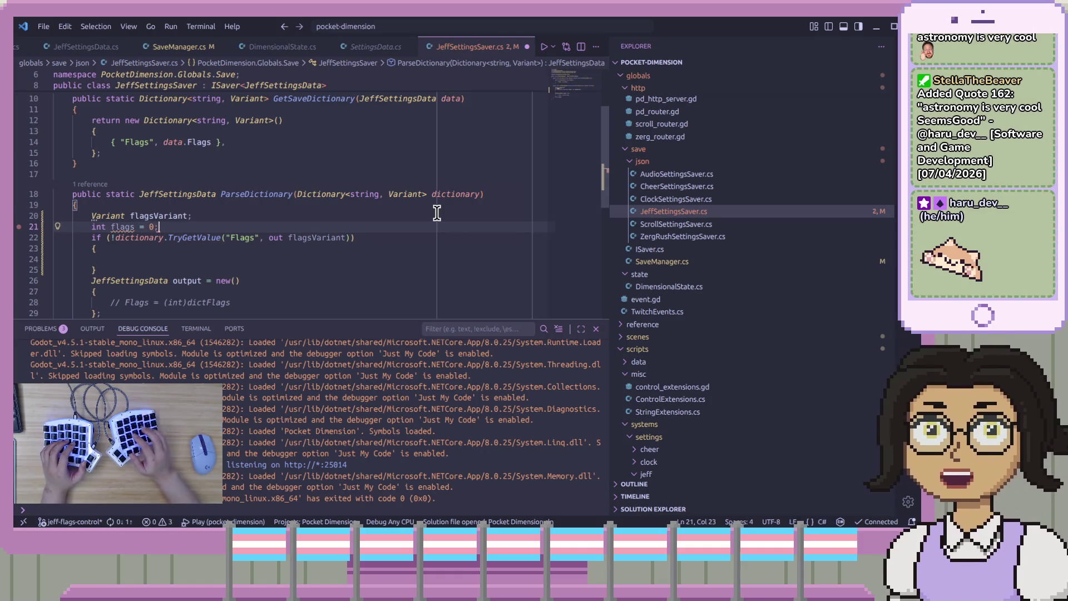
pyautogui.hotkey('ctrl', 's')
pyautogui.press('Down')
pyautogui.press('Down')
pyautogui.press('Down')
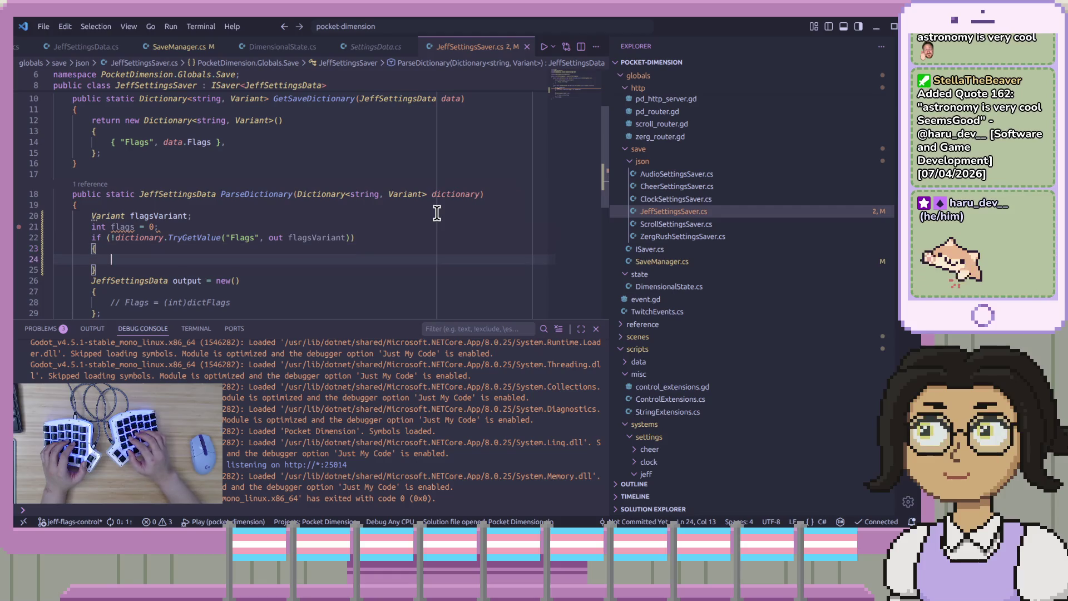
# - Remove the '!' negation from the dictionary check and re-indent the empty if-block line
pyautogui.press('Up')
pyautogui.press('Up')
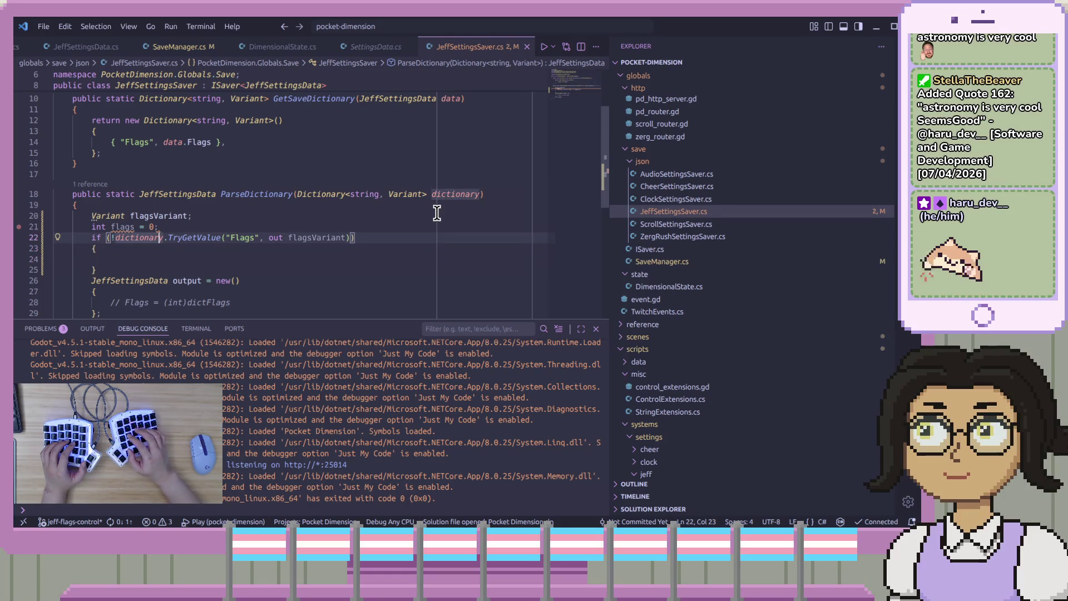
pyautogui.hotkey('ctrl', 'Left')
pyautogui.press('BackSpace')
pyautogui.press('Down')
pyautogui.press('Down')
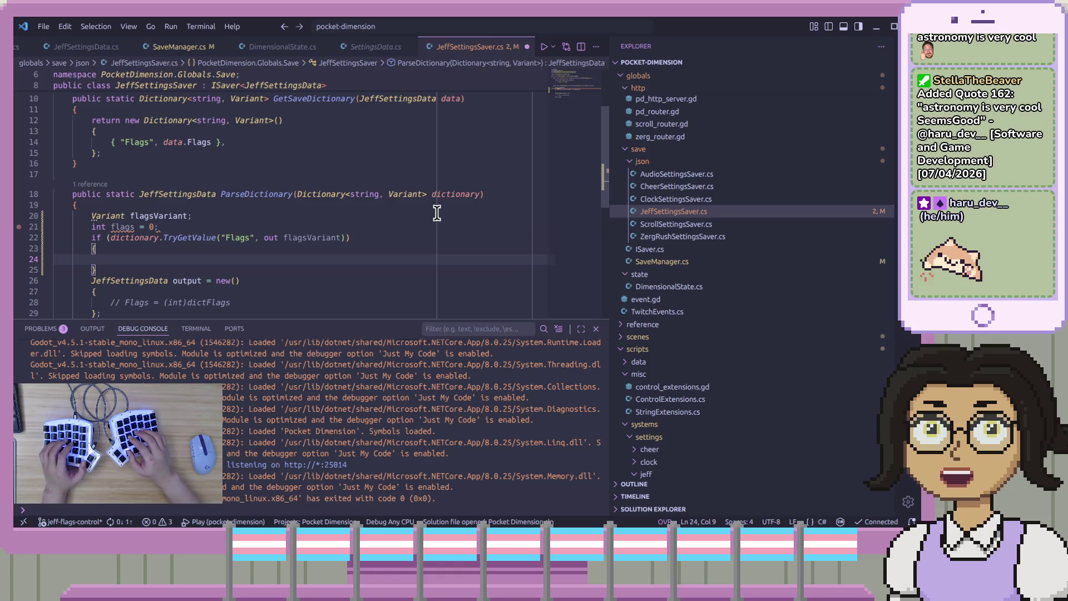
pyautogui.hotkey('ctrl', 'Down')
pyautogui.press('Home')
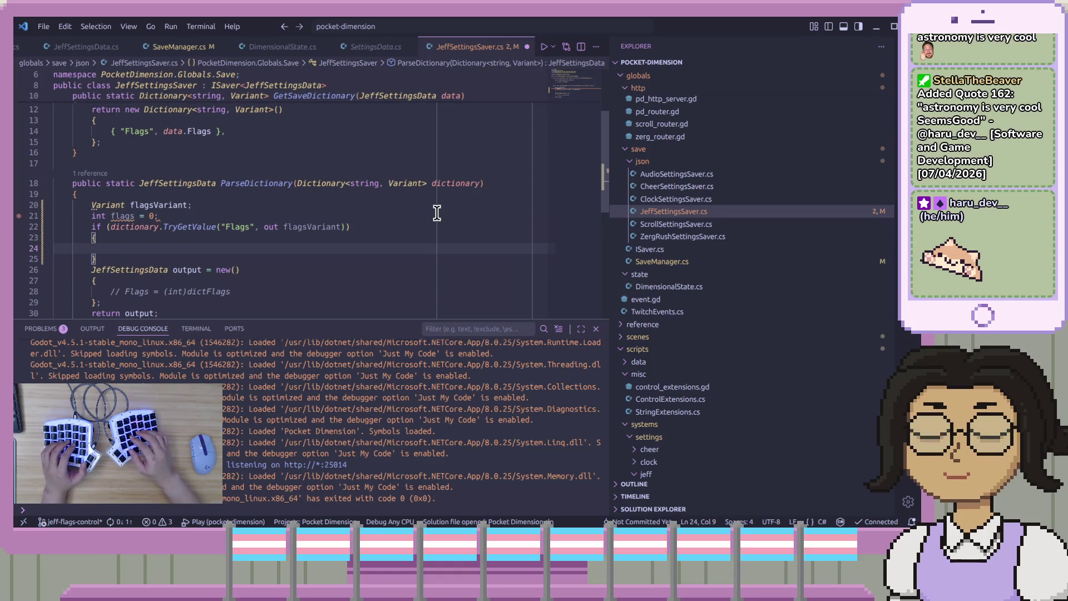
# - Inside the if-block, assign flags = (int)flagsVariant;
pyautogui.write('flags ')
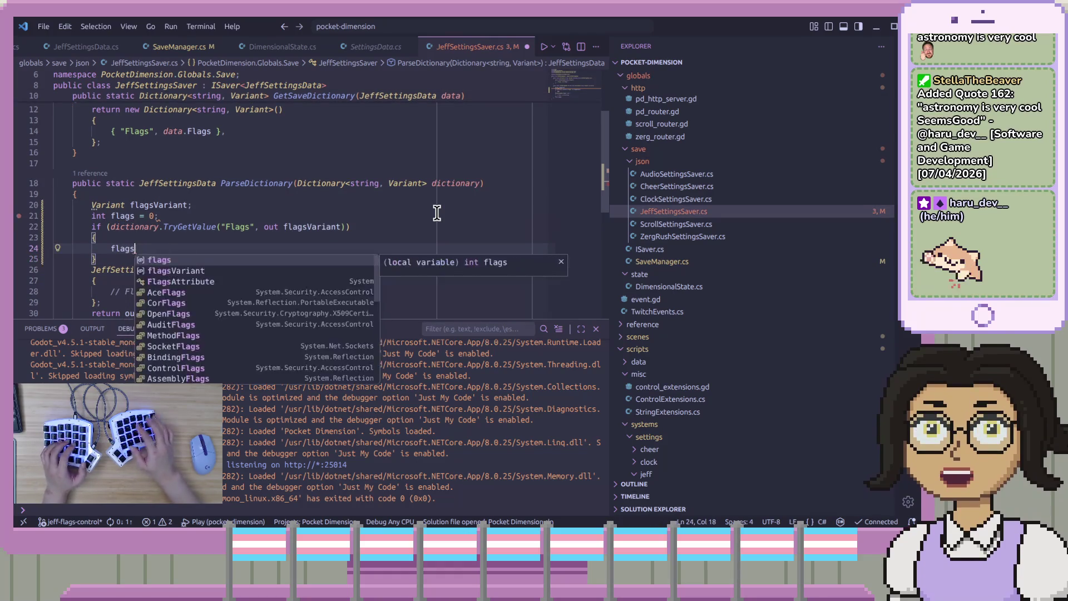
pyautogui.write('= g')
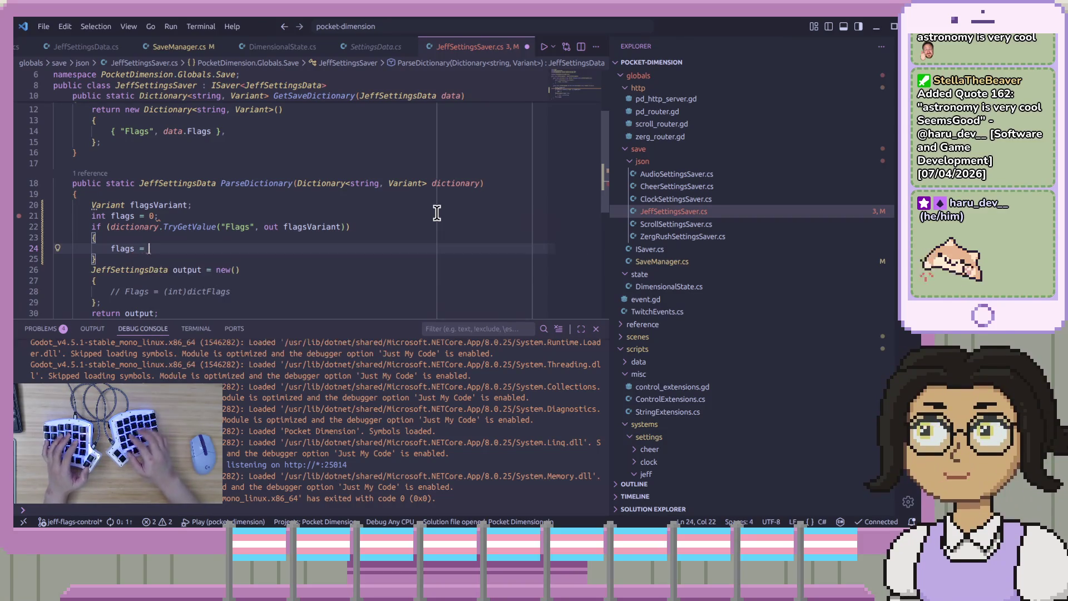
pyautogui.press('BackSpace')
pyautogui.write('flags')
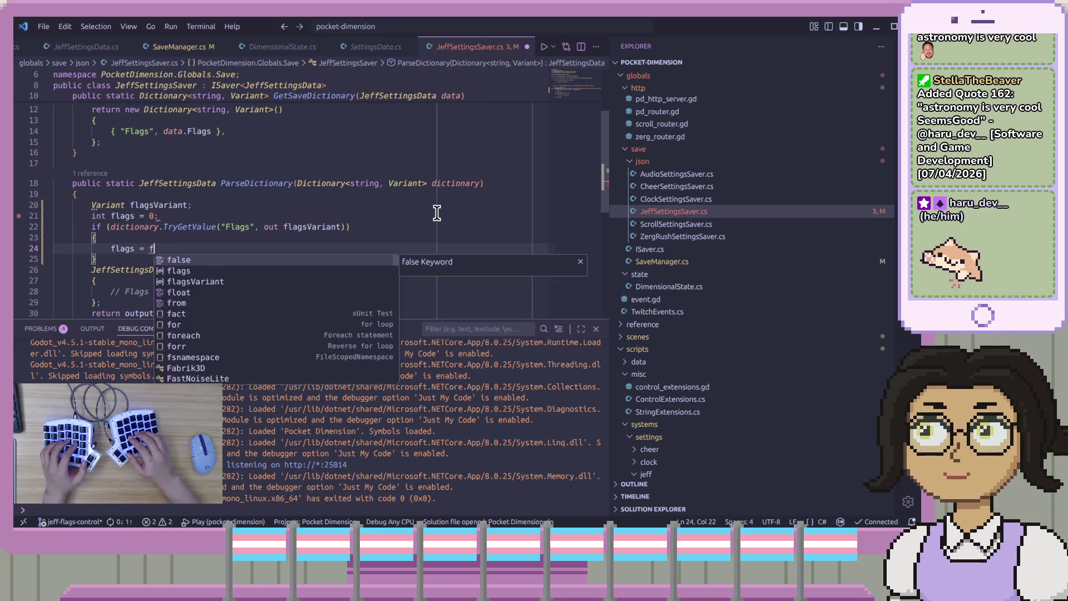
pyautogui.press('Escape')
pyautogui.write('Variant.')
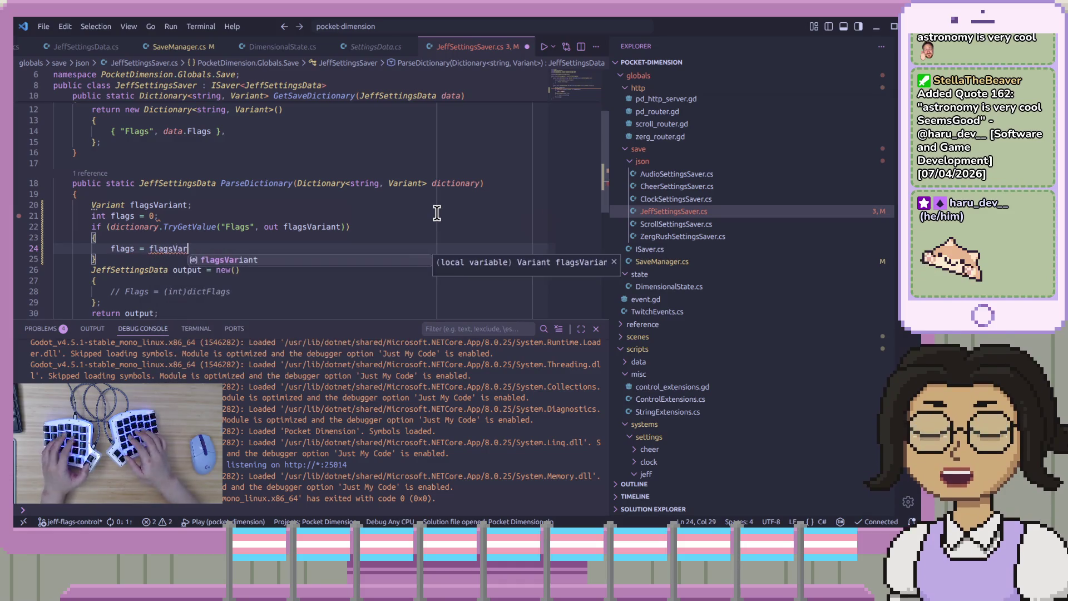
pyautogui.press('BackSpace')
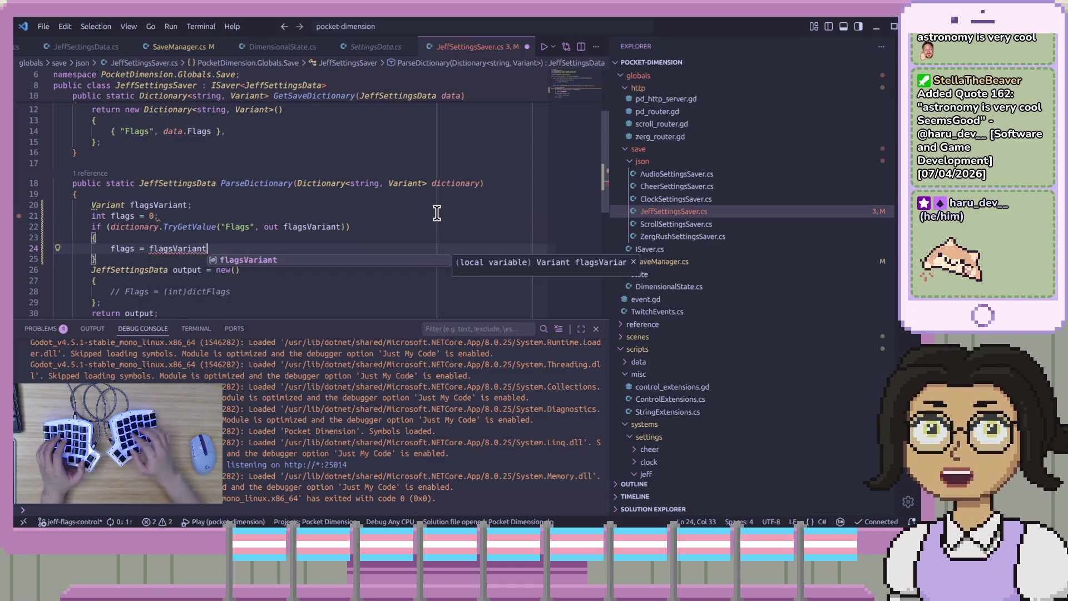
pyautogui.hotkey('ctrl', 'Left')
pyautogui.write('(')
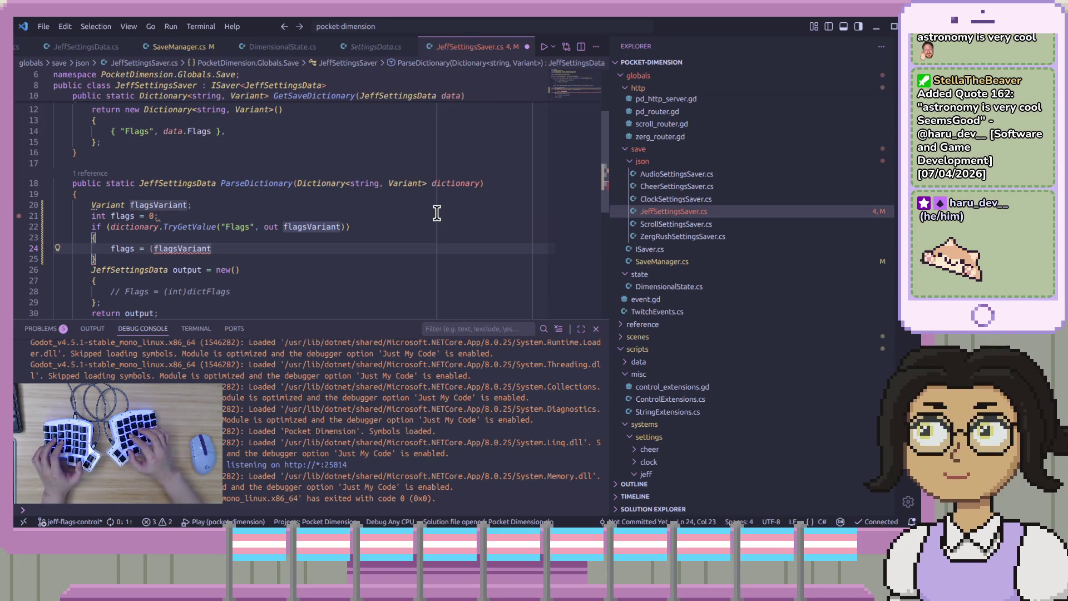
pyautogui.write('int)')
pyautogui.press('End')
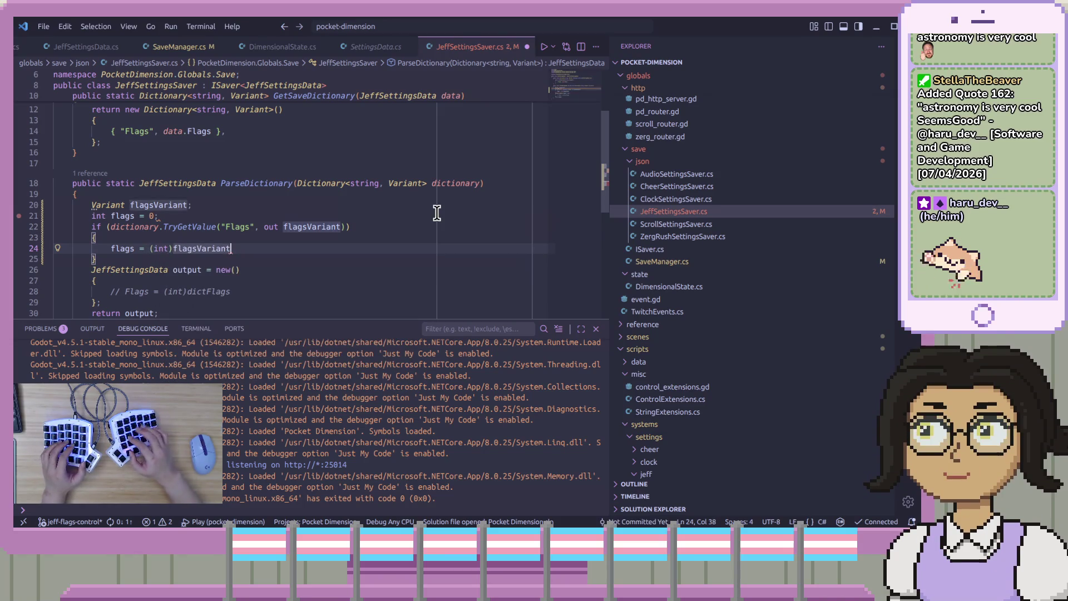
pyautogui.write(';')
# - Replace the commented-out Flags line in the output initializer with Flags = flags
pyautogui.press('Down')
pyautogui.press('Down')
pyautogui.press('Down')
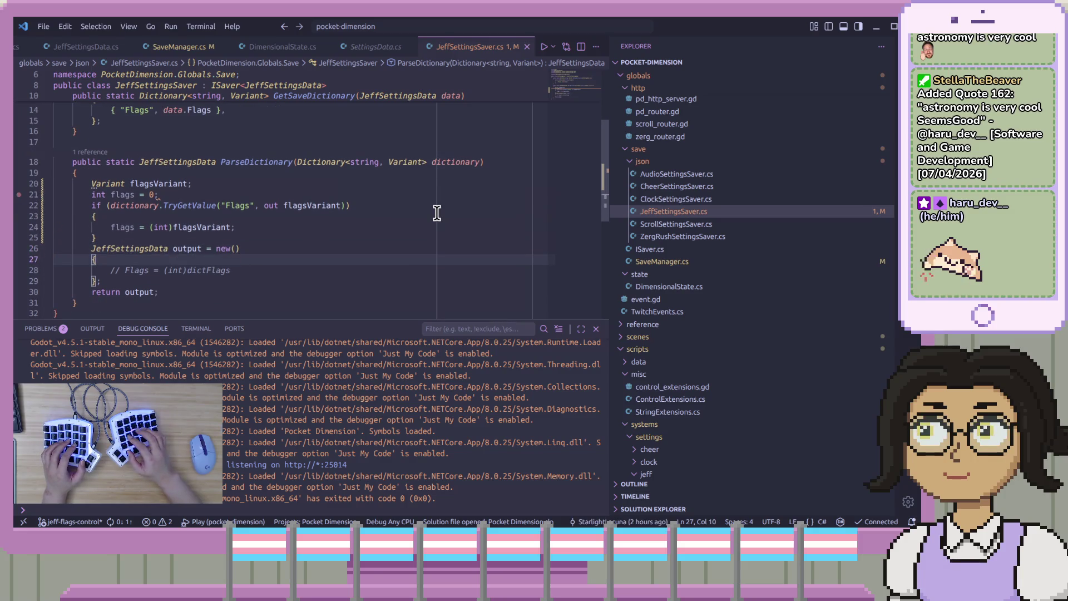
pyautogui.press('Up')
pyautogui.press('Up')
pyautogui.press('Return')
pyautogui.press('Down')
pyautogui.press('Down')
pyautogui.press('Down')
pyautogui.press('End')
pyautogui.hotkey('shift', 'Home')
pyautogui.write('Flags = ')
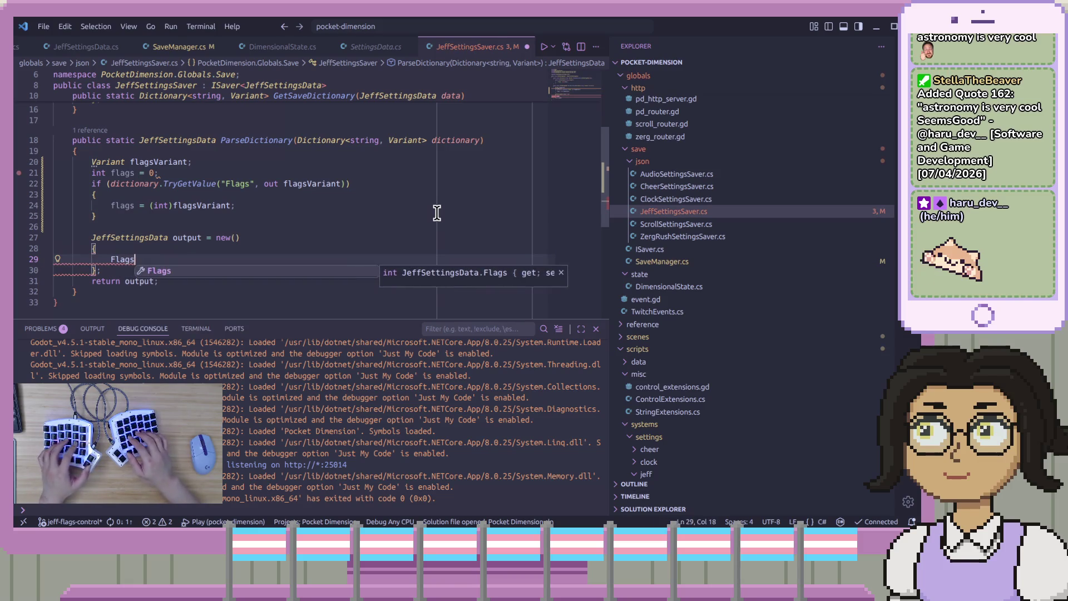
pyautogui.write('flags')
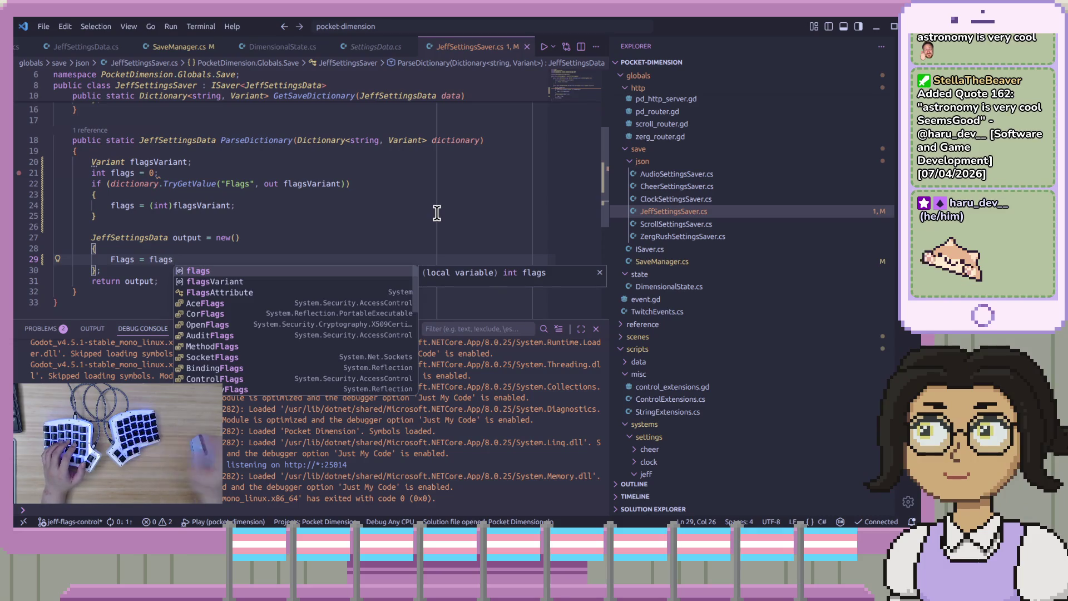
pyautogui.click(411, 210)
pyautogui.click(389, 259)
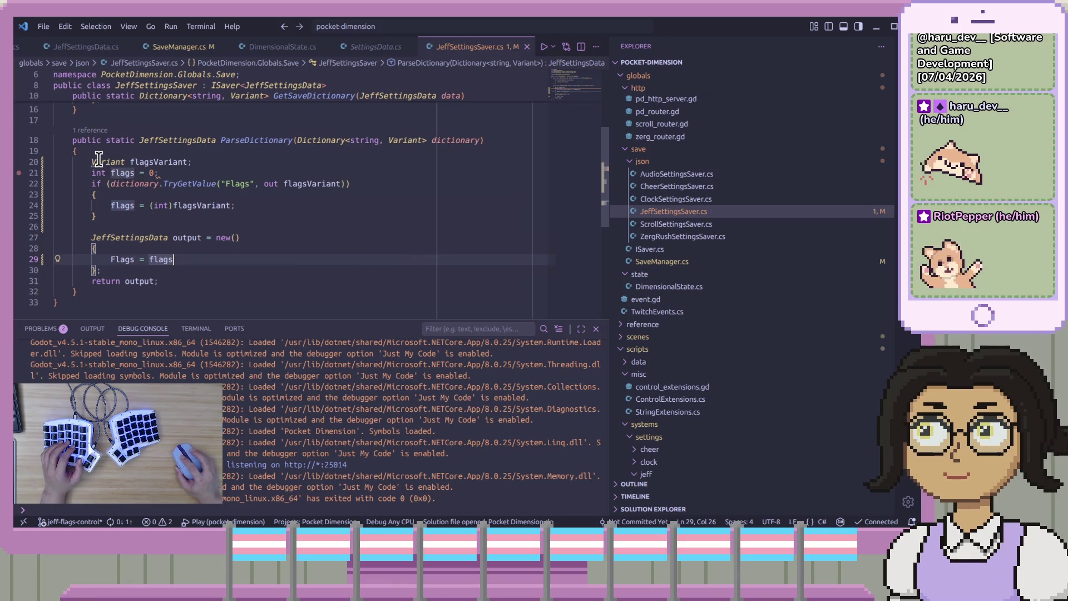
# - Apply the 'Inline variable declaration' quick fix to move flagsVariant into TryGetValue
pyautogui.moveTo(98, 160)
pyautogui.click(136, 149)
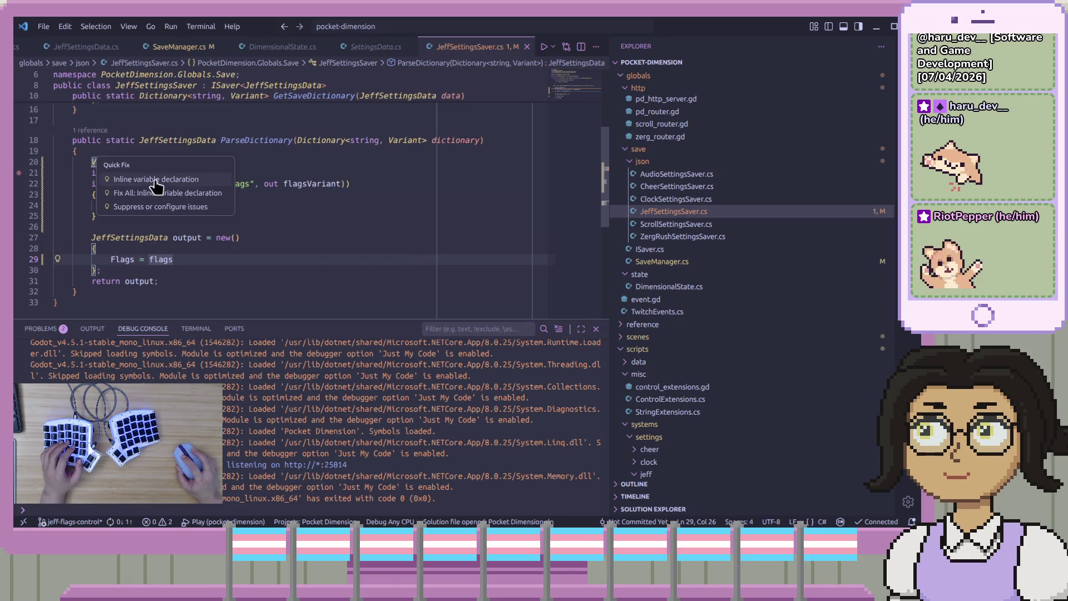
pyautogui.click(156, 180)
pyautogui.click(301, 227)
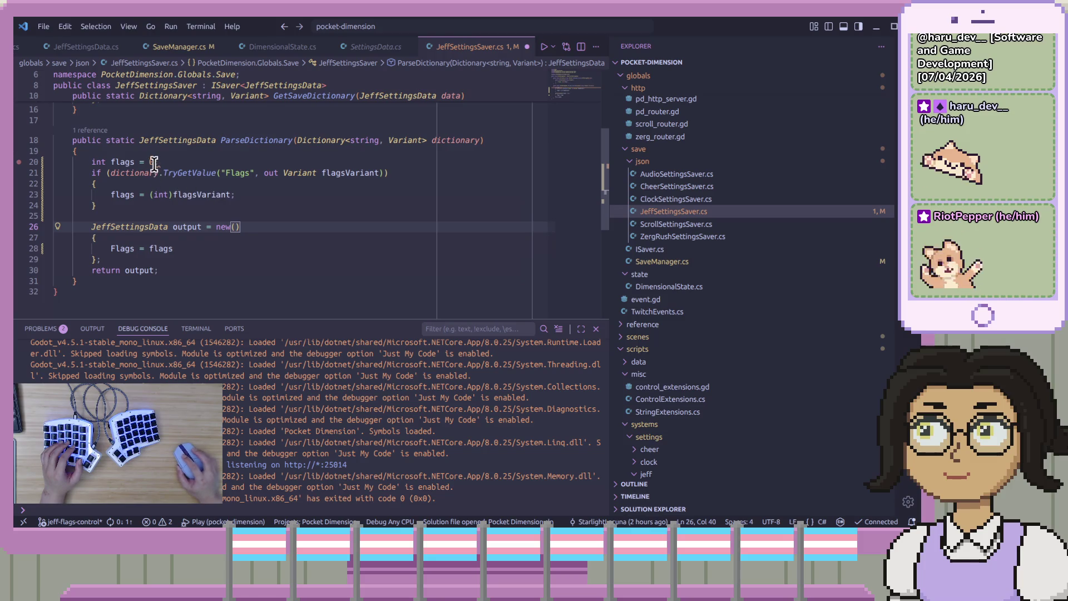
pyautogui.moveTo(154, 162)
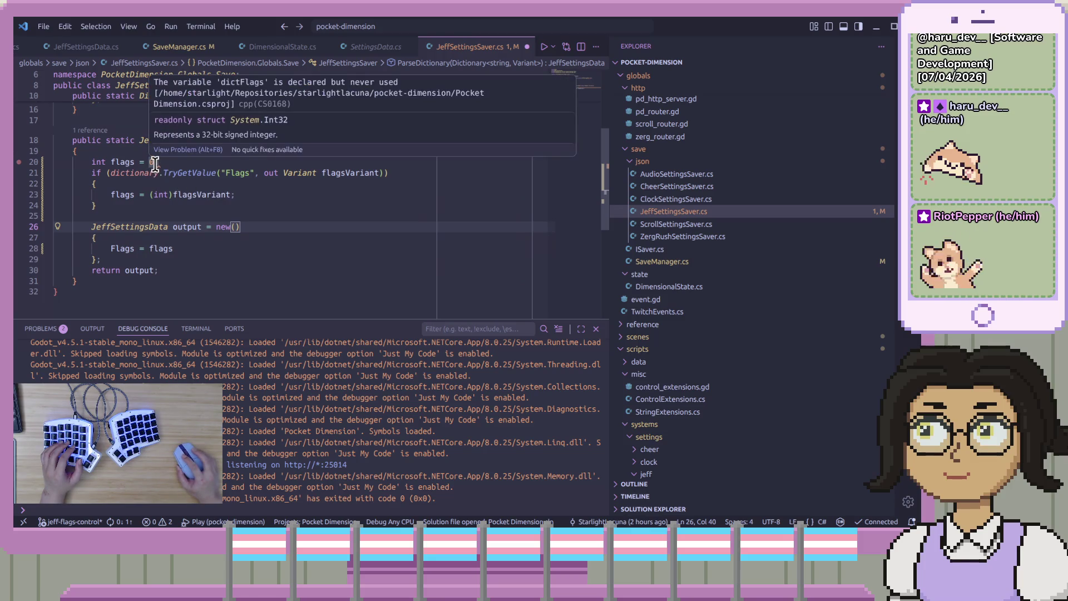
pyautogui.click(223, 206)
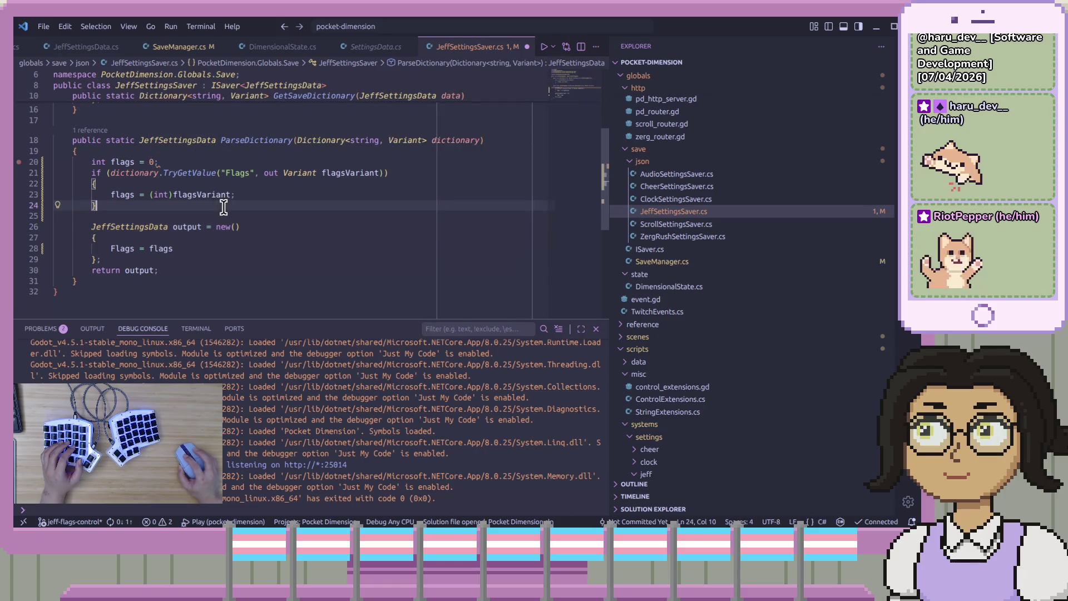
pyautogui.click(222, 174)
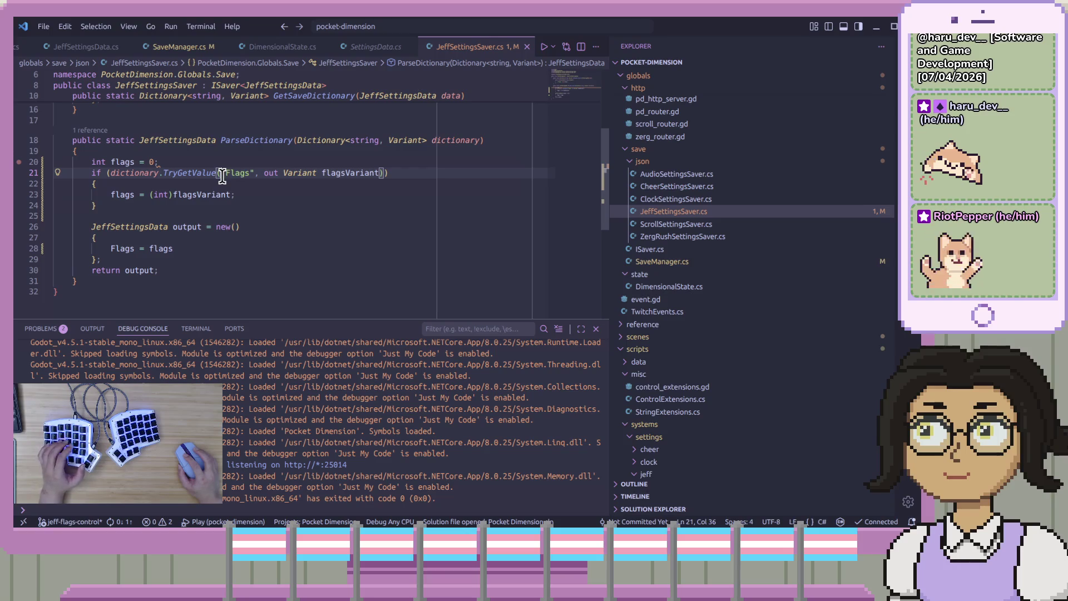
# - Edit the 0 initializer in int flags = 0 and save JeffSettingsSaver.cs
pyautogui.moveTo(157, 161)
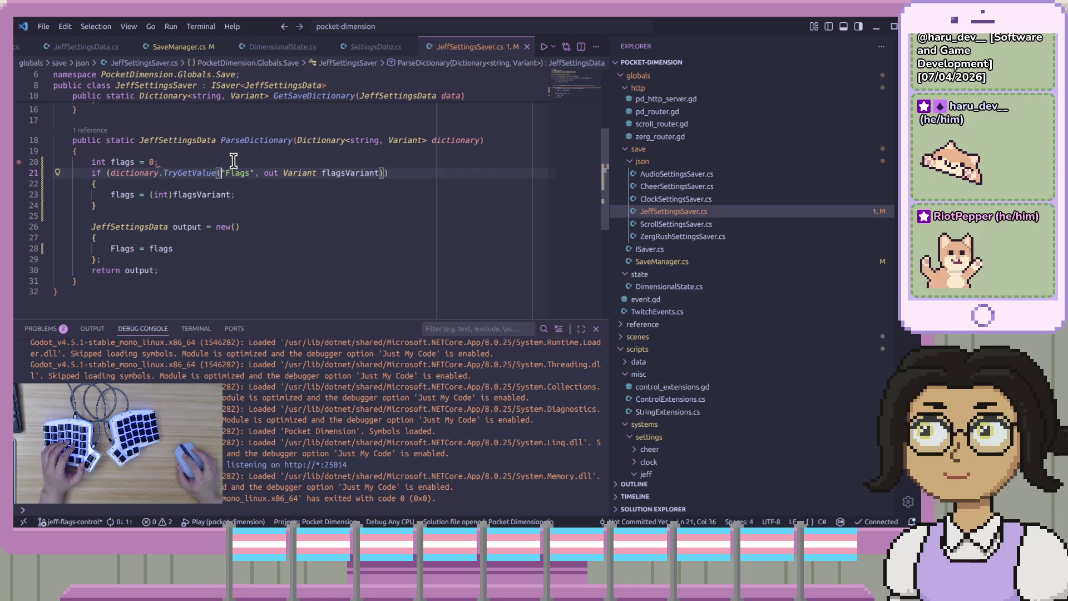
pyautogui.click(136, 162)
pyautogui.doubleClick(150, 162)
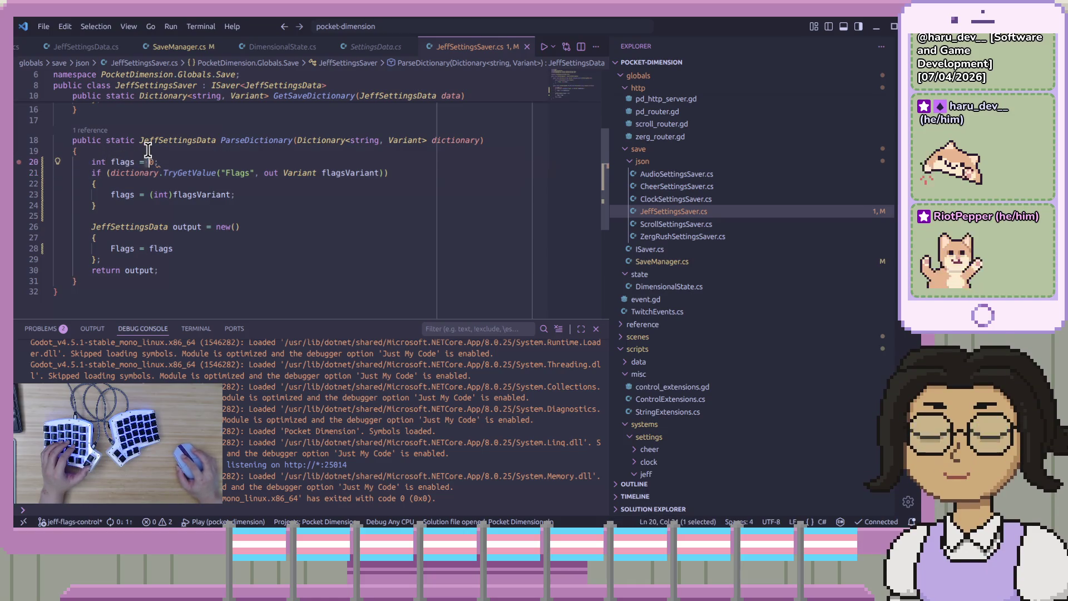
pyautogui.click(162, 162)
pyautogui.moveTo(116, 162)
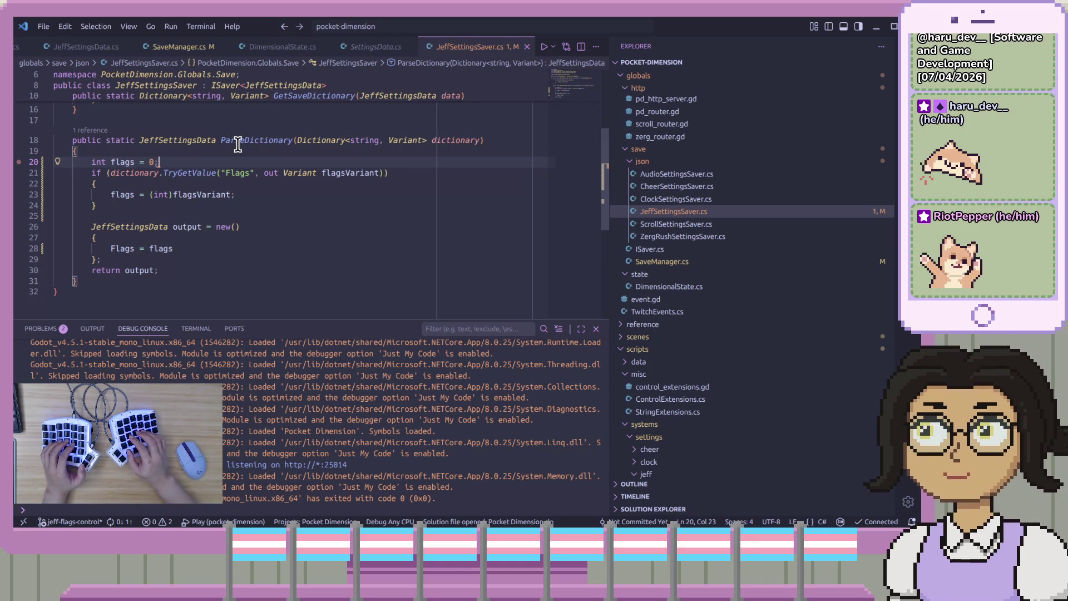
pyautogui.press('BackSpace')
pyautogui.hotkey('ctrl', 's')
# - Check where flagsVariant is used, then return to Godot and reload the changed files
pyautogui.click(345, 121)
pyautogui.click(351, 173)
pyautogui.click(340, 161)
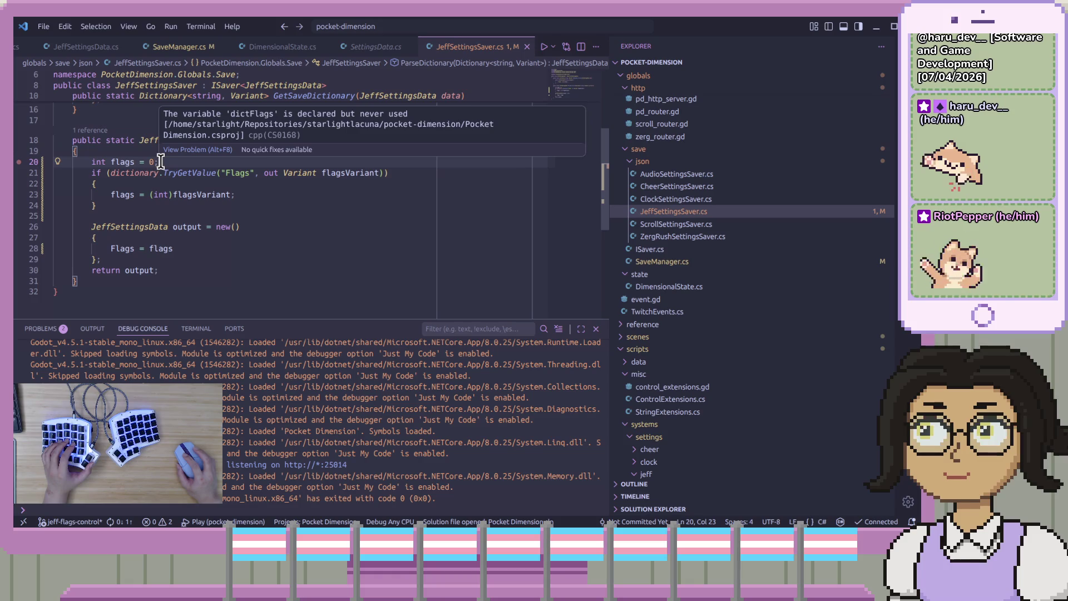
pyautogui.click(290, 216)
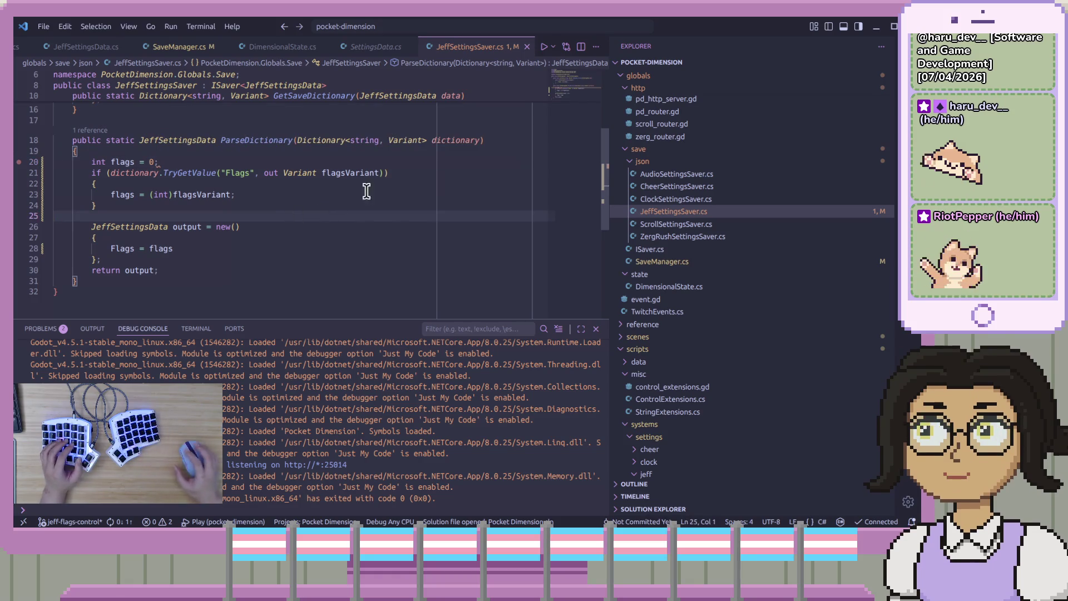
pyautogui.click(39, 28)
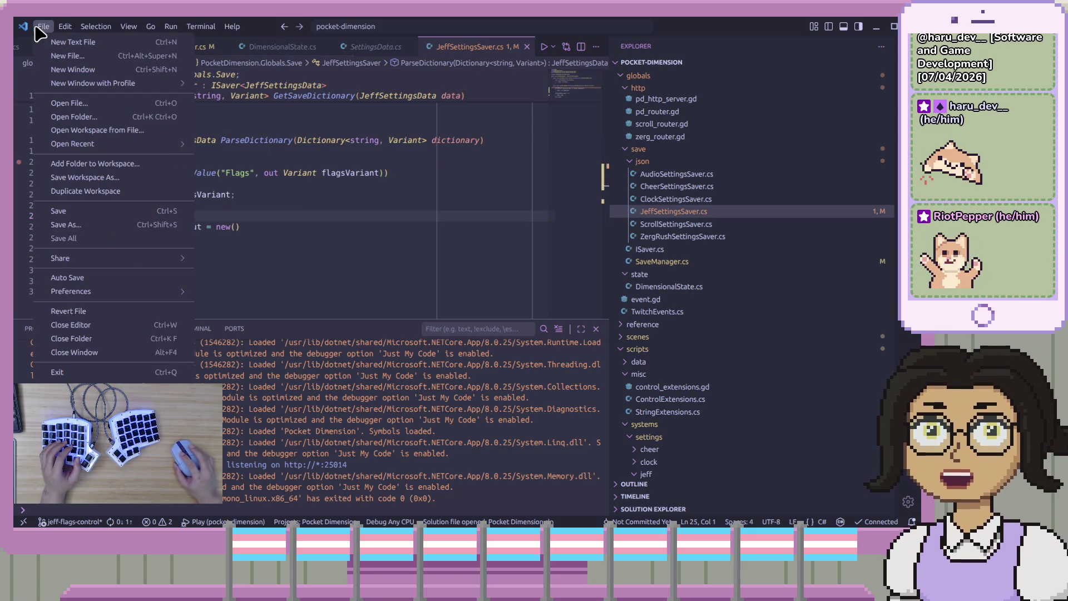
pyautogui.press('Escape')
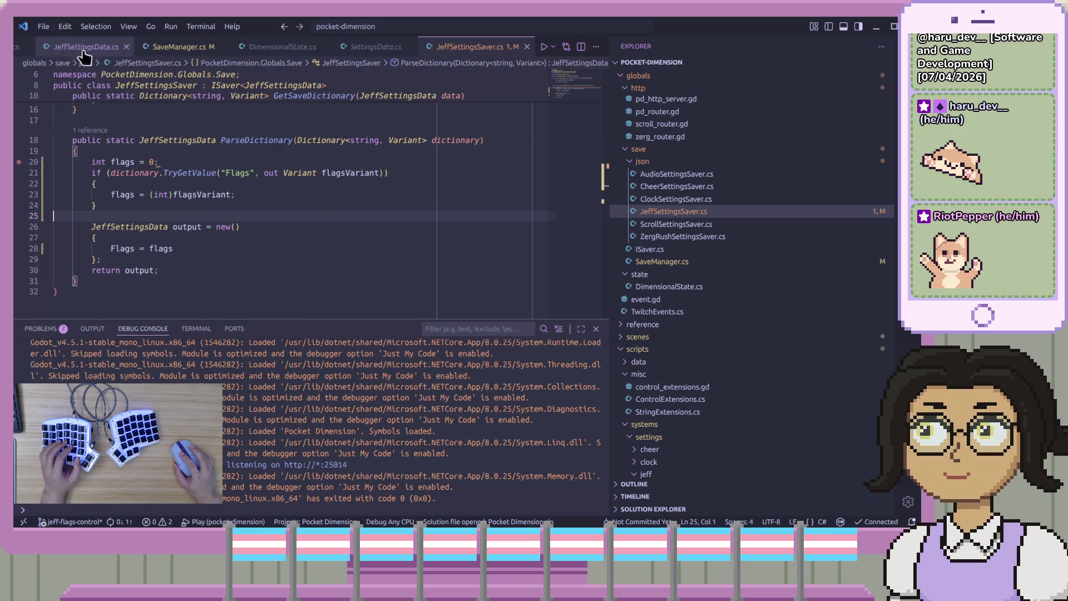
pyautogui.click(429, 206)
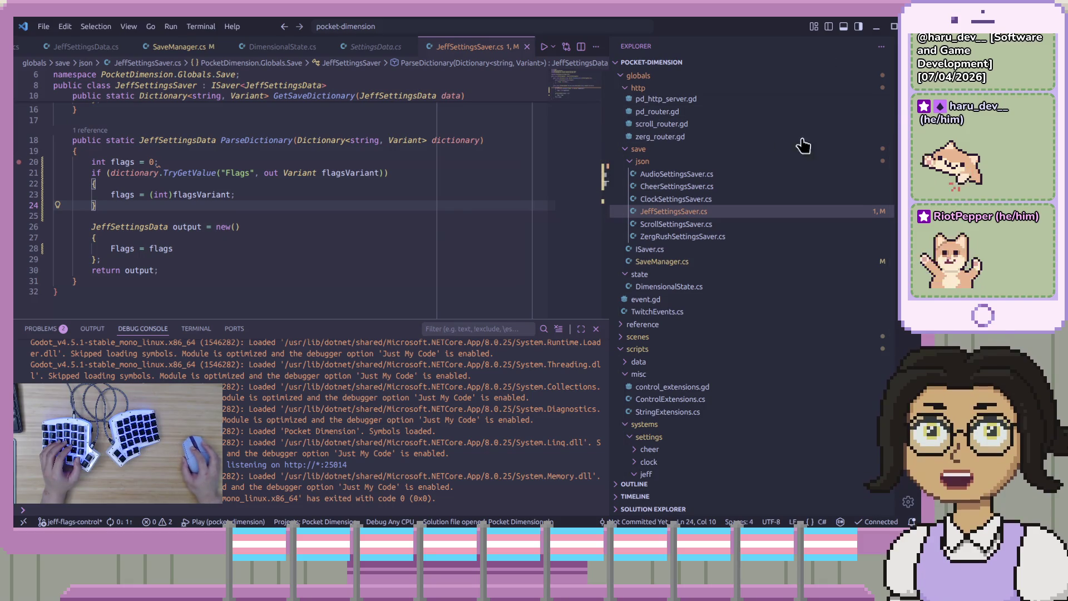
pyautogui.click(387, 193)
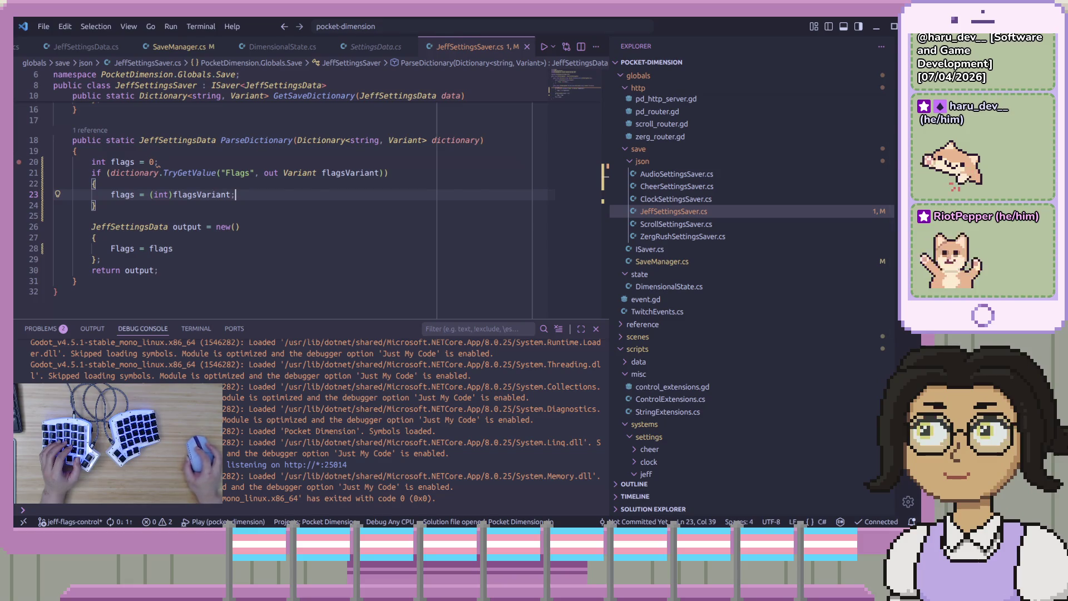
pyautogui.hotkey('alt', 'Tab')
pyautogui.click(454, 341)
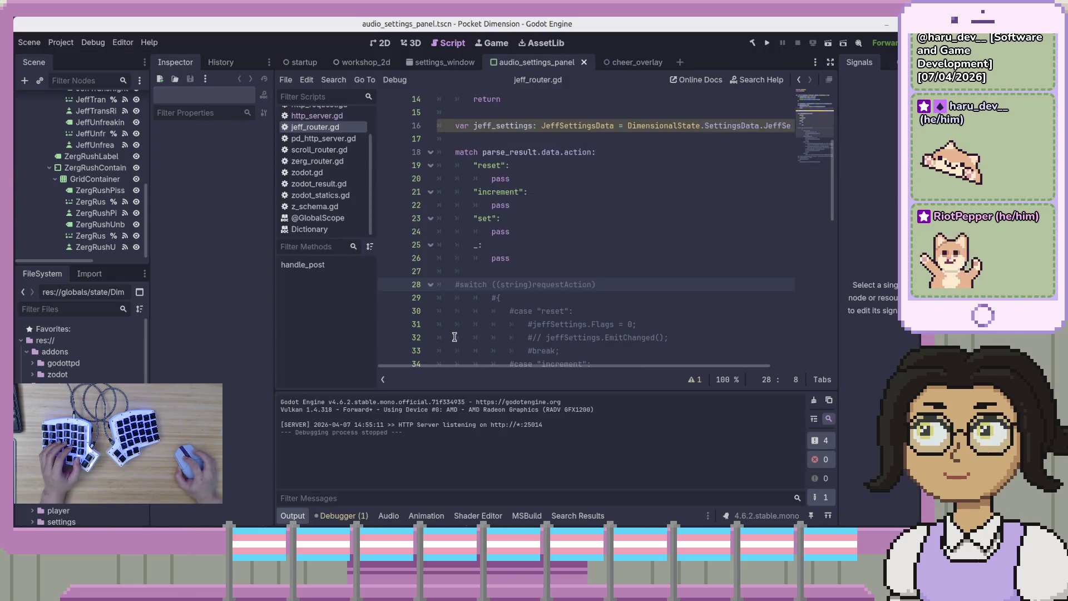
# - Run the game, send the Trigger Jeff request from Bruno, check Debugger errors, then stop
pyautogui.click(681, 244)
pyautogui.click(768, 44)
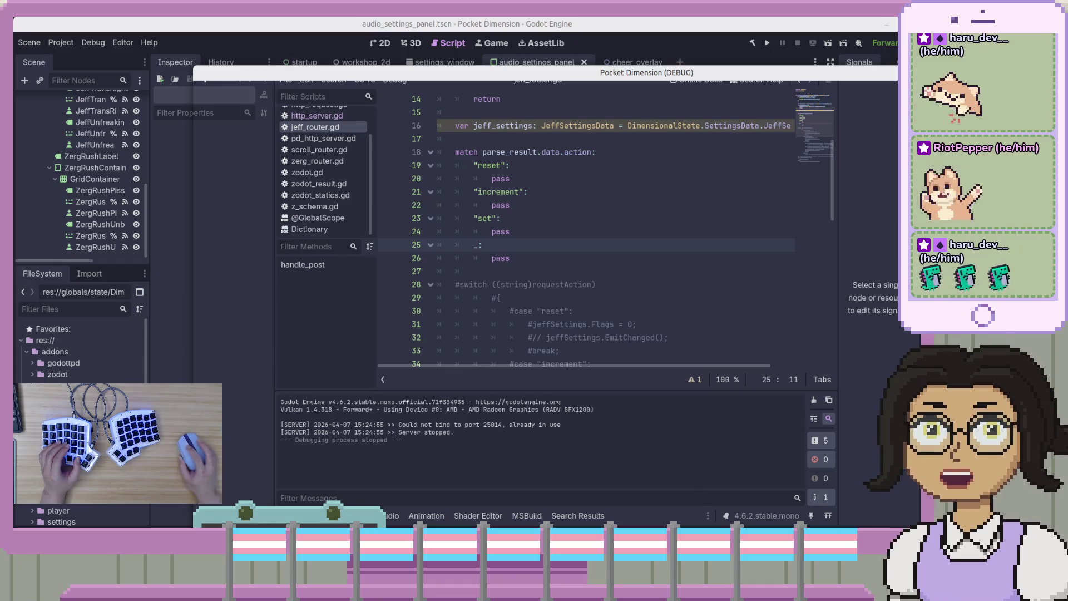
pyautogui.click(777, 43)
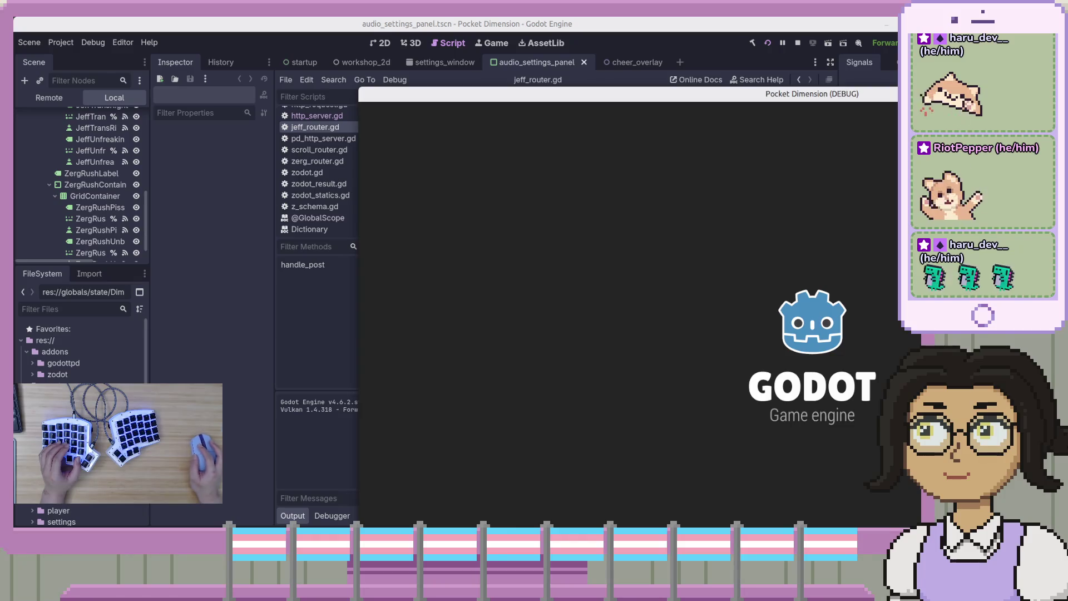
pyautogui.hotkey('alt', 'Tab')
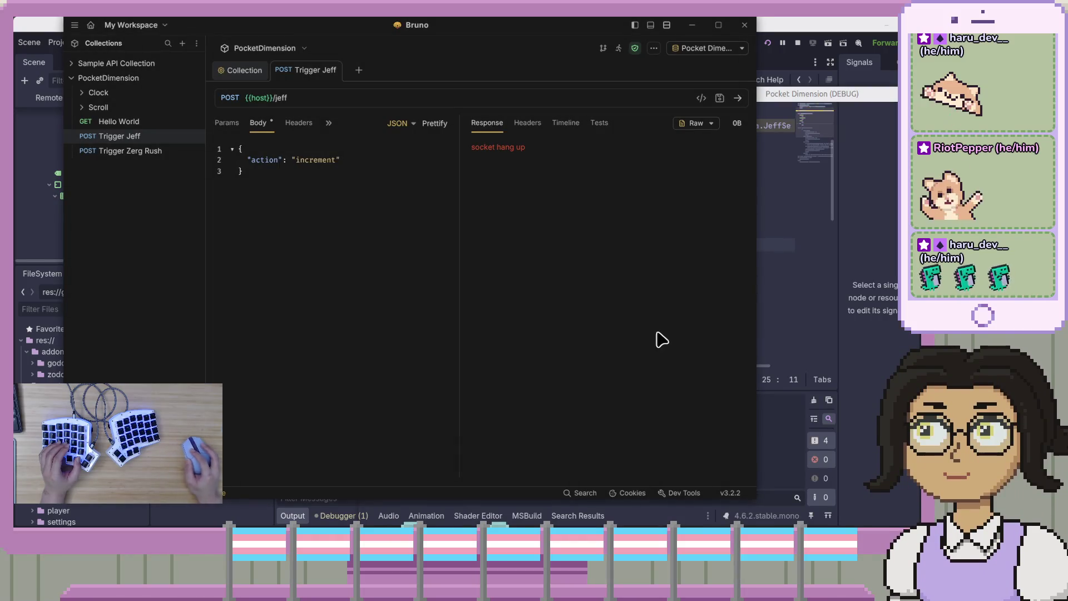
pyautogui.click(738, 98)
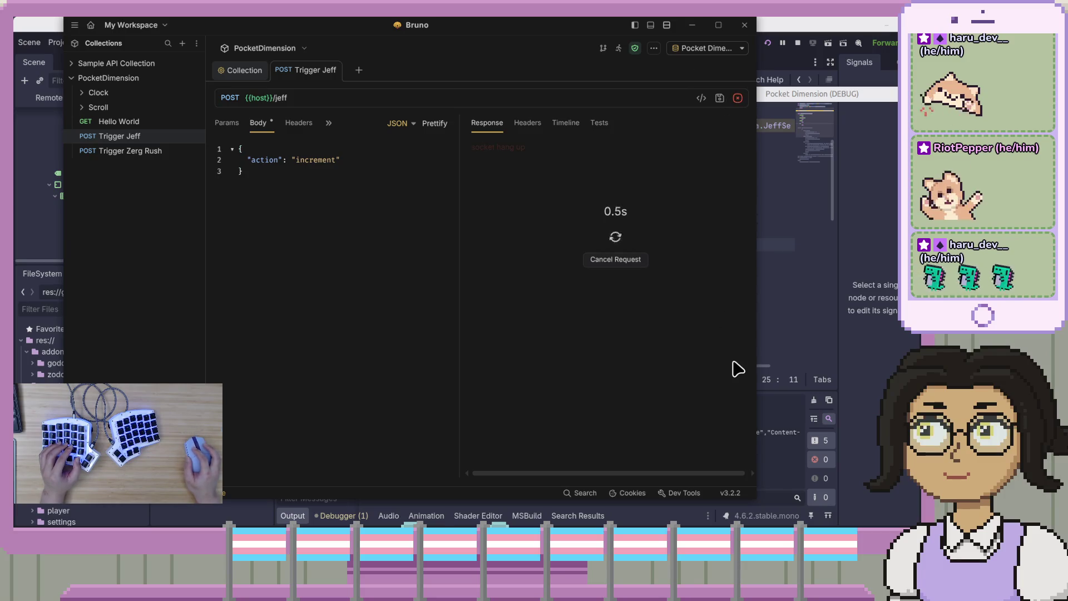
pyautogui.click(211, 524)
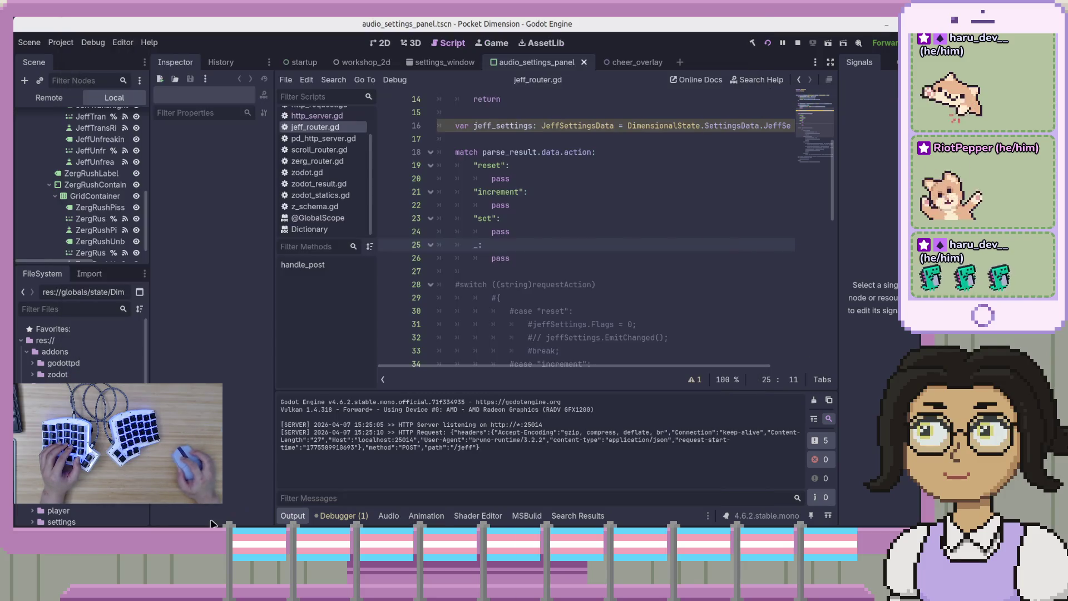
pyautogui.click(338, 518)
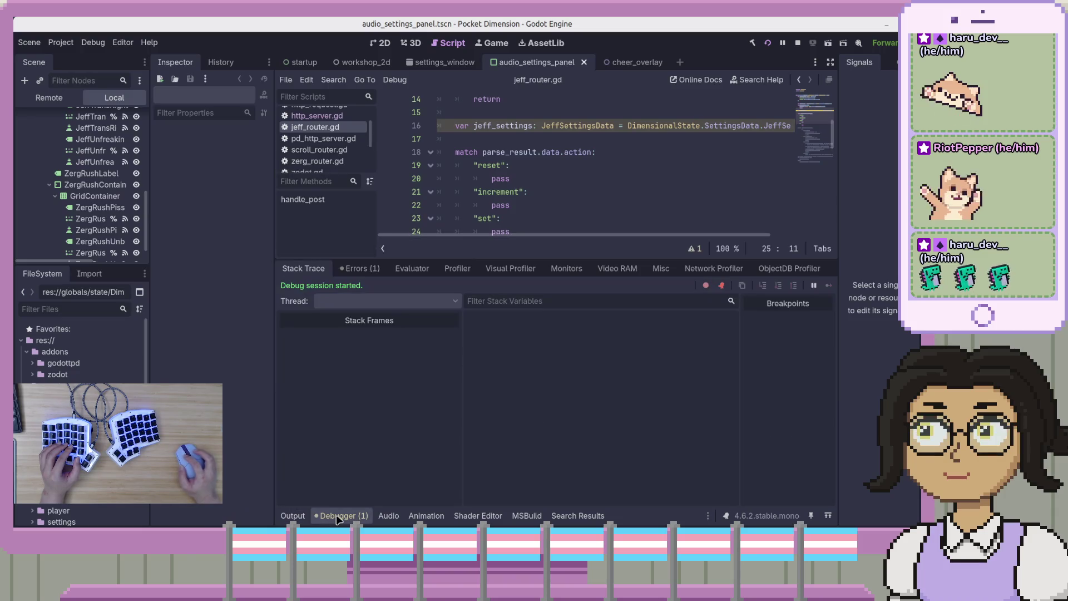
pyautogui.click(361, 273)
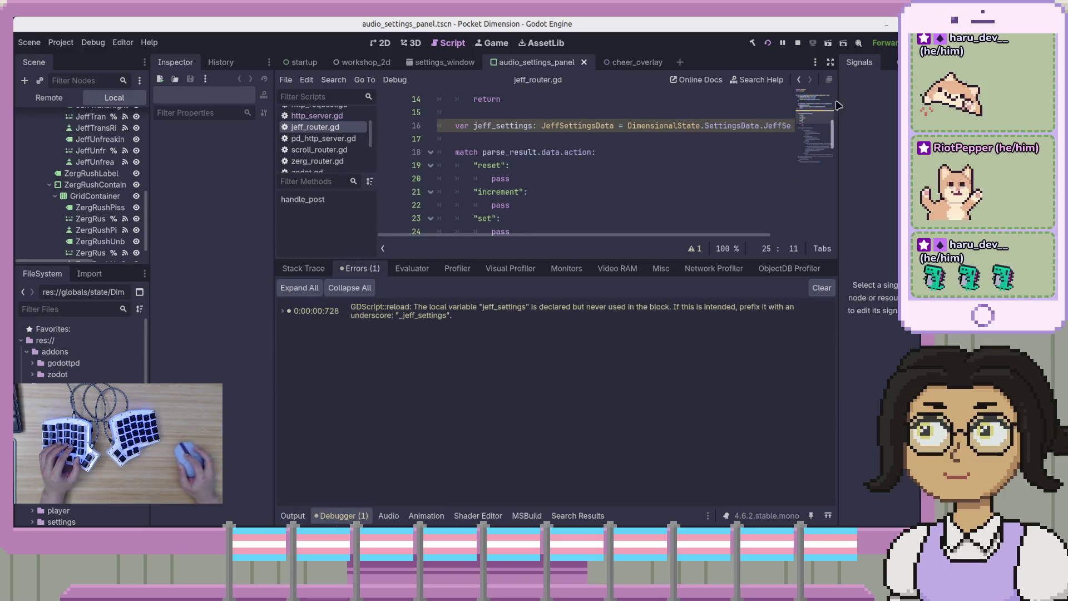
pyautogui.click(798, 44)
# - Toggle a breakpoint on line 16, the jeff_settings declaration in jeff_router.gd
pyautogui.click(651, 191)
pyautogui.scroll(-2, 671, 183)
pyautogui.scroll(1, 662, 192)
pyautogui.scroll(1, 656, 194)
pyautogui.click(418, 127)
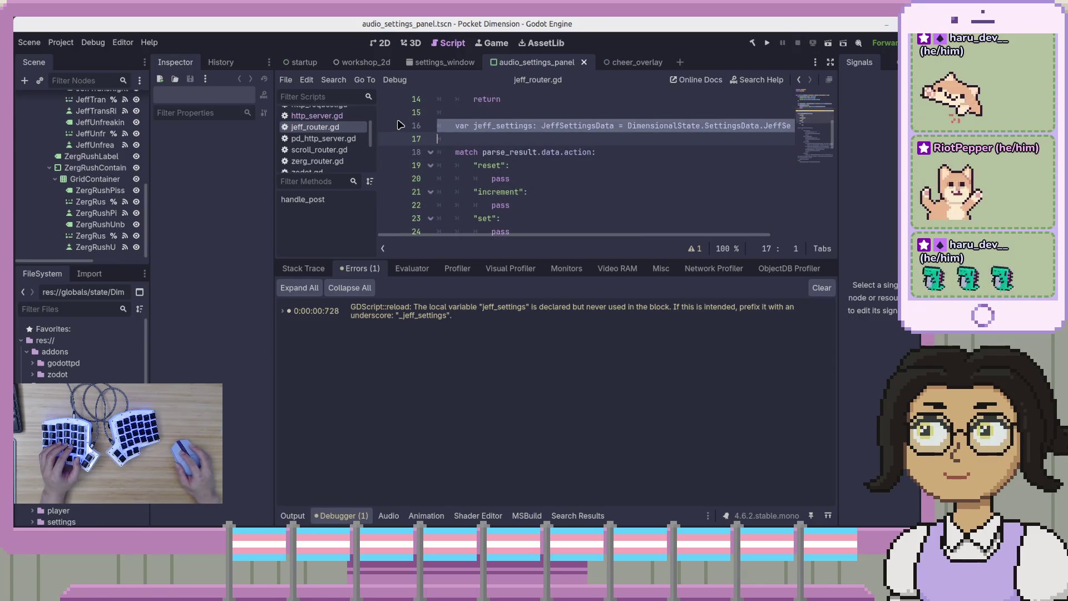
pyautogui.click(476, 126)
pyautogui.press('F9')
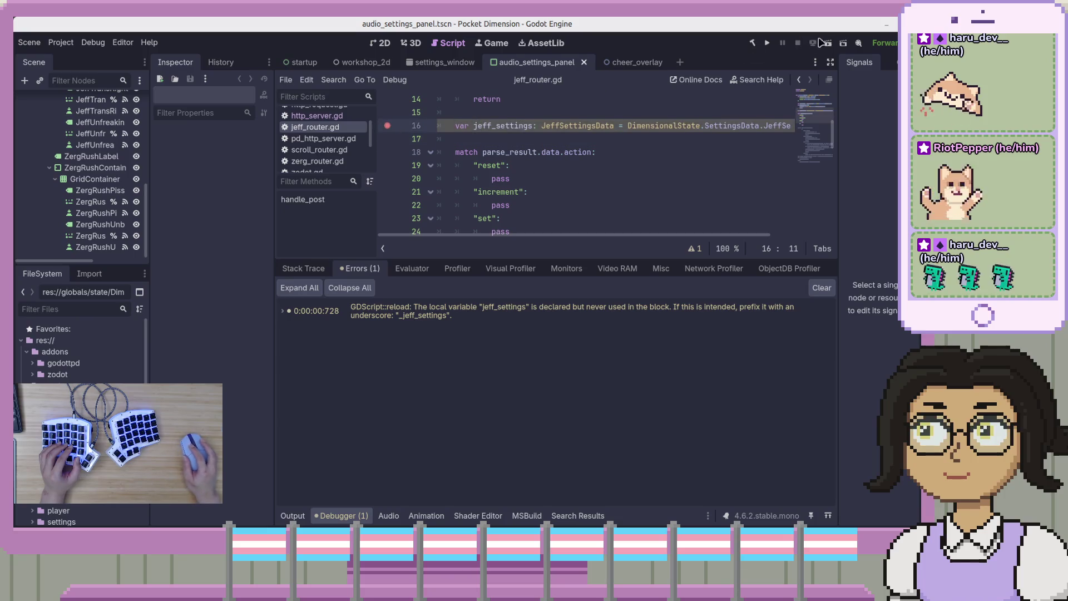
# - Run the project, resend the jeff request to hit the line-16 breakpoint, step over once, then stop
pyautogui.click(767, 43)
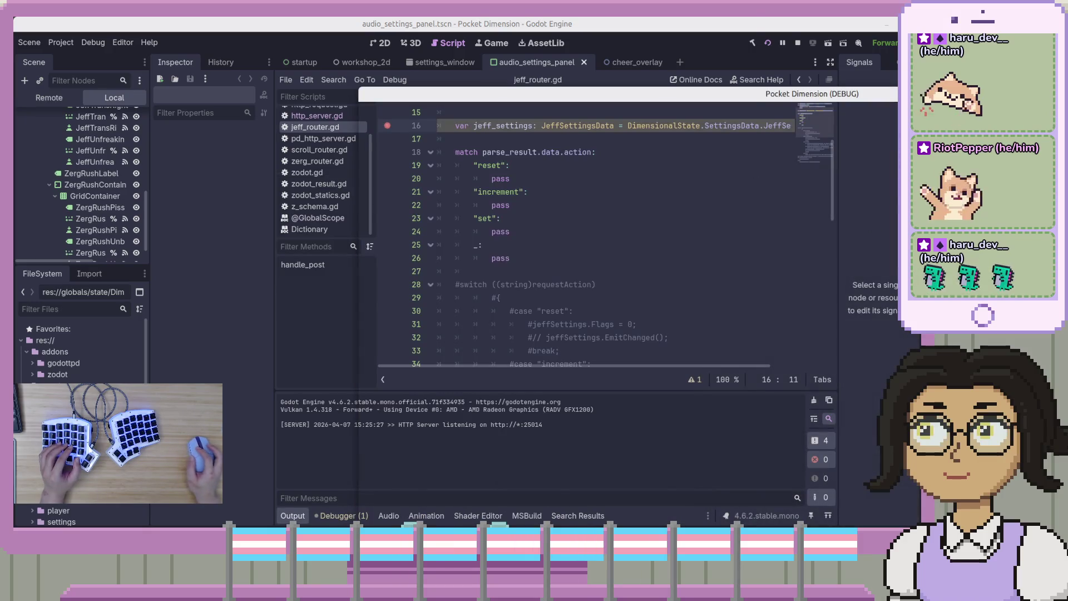
pyautogui.hotkey('alt', 'Tab')
pyautogui.click(739, 98)
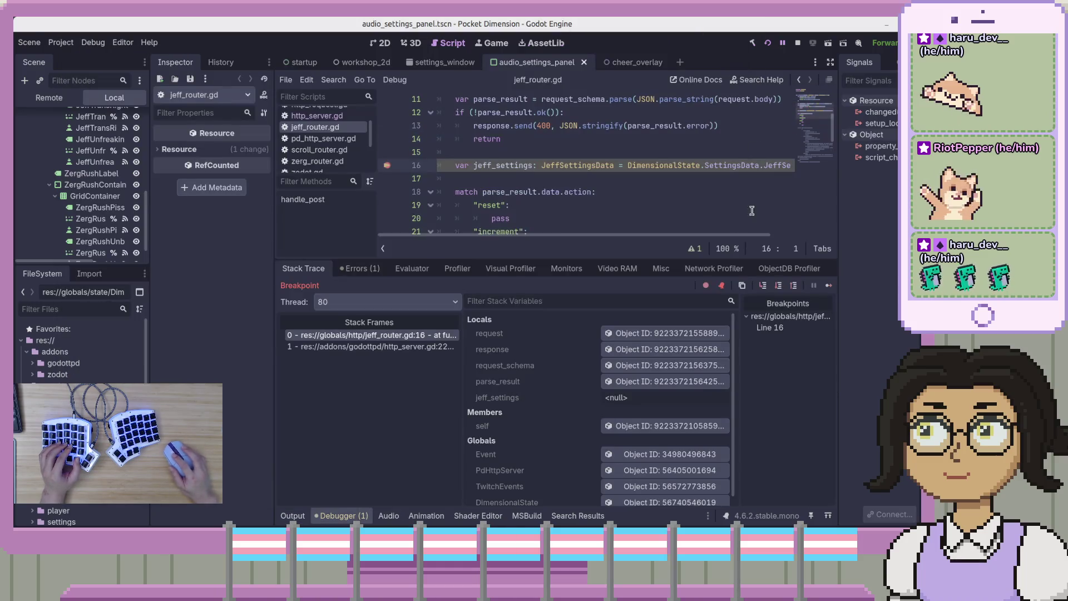
pyautogui.click(778, 285)
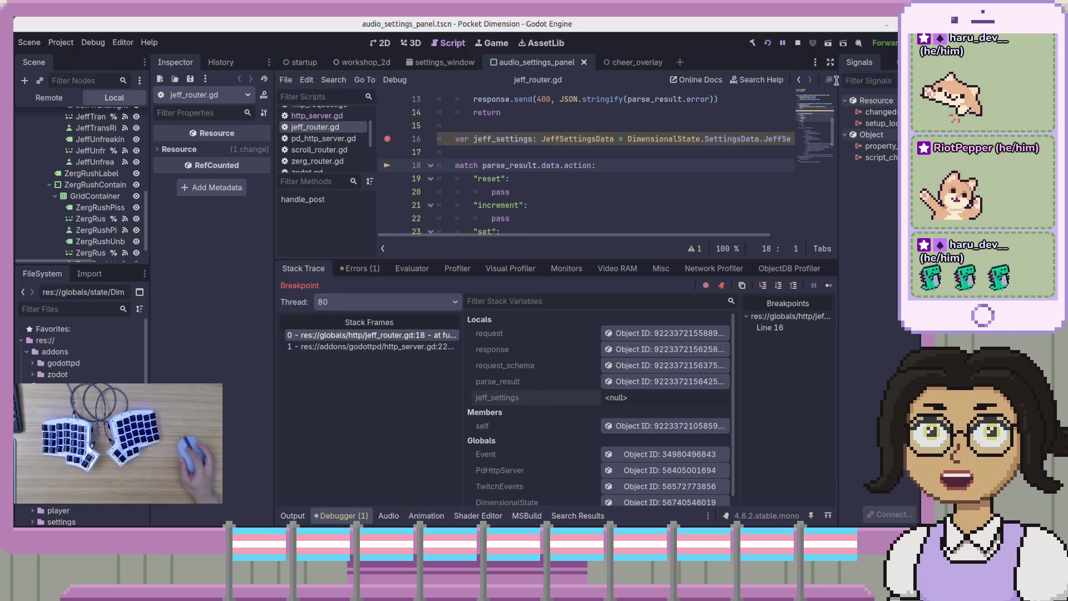
pyautogui.click(799, 43)
pyautogui.click(560, 186)
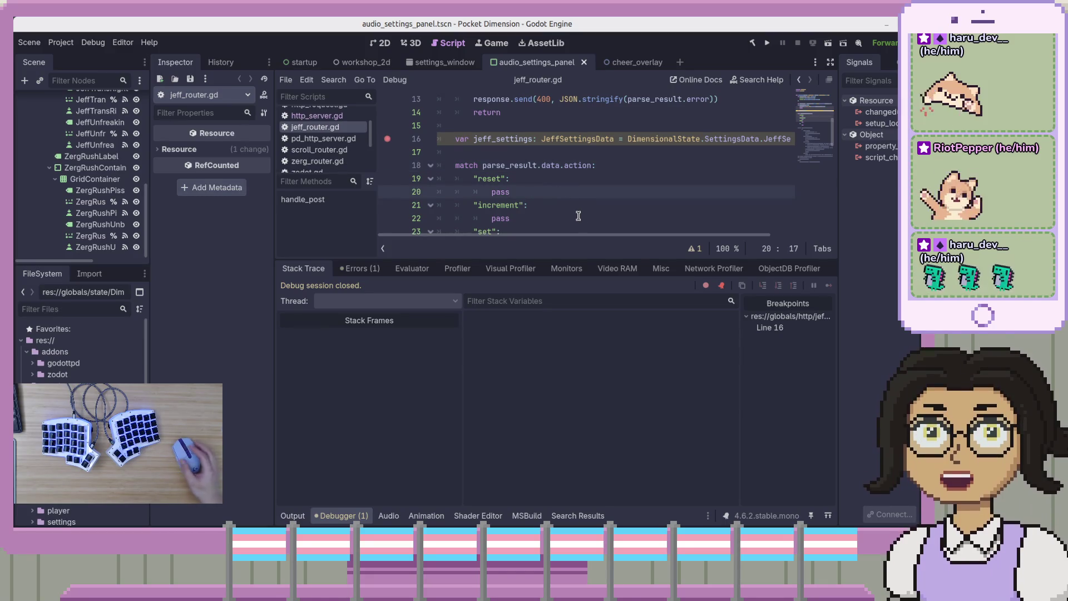
pyautogui.click(558, 167)
pyautogui.scroll(10, 70, 237)
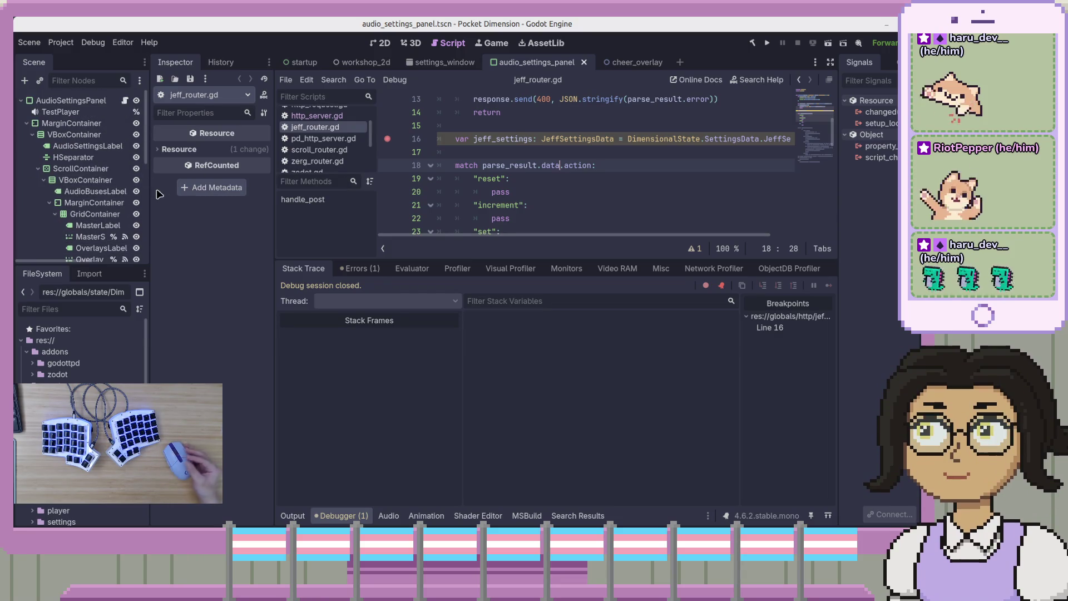
# - Review lines 10–17 of jeff_router.gd, then switch to the Singletons (Autoload) docs in the browser
pyautogui.click(576, 141)
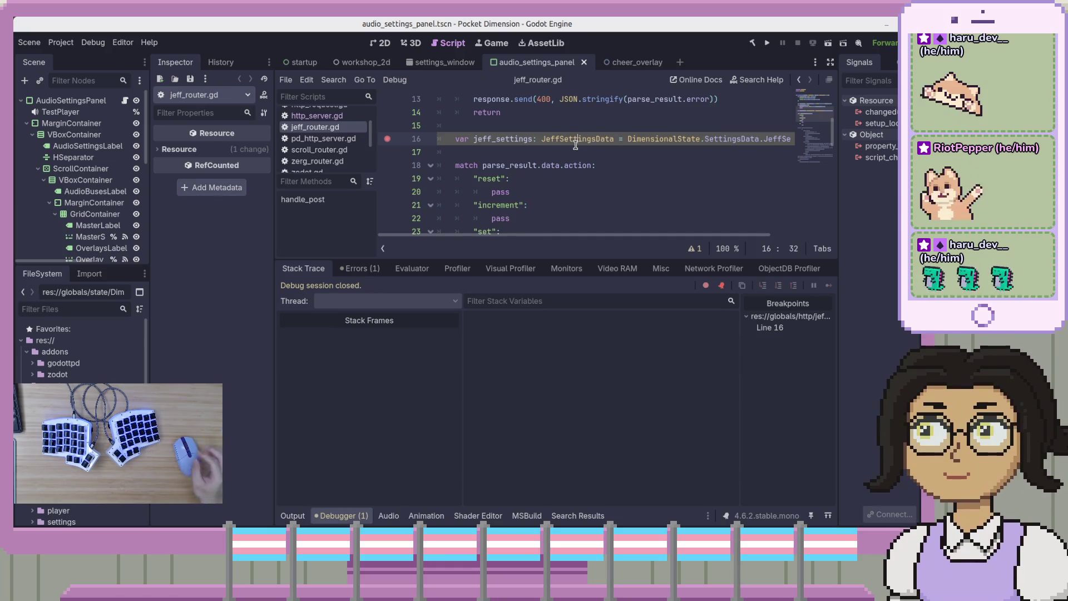
pyautogui.press('Down')
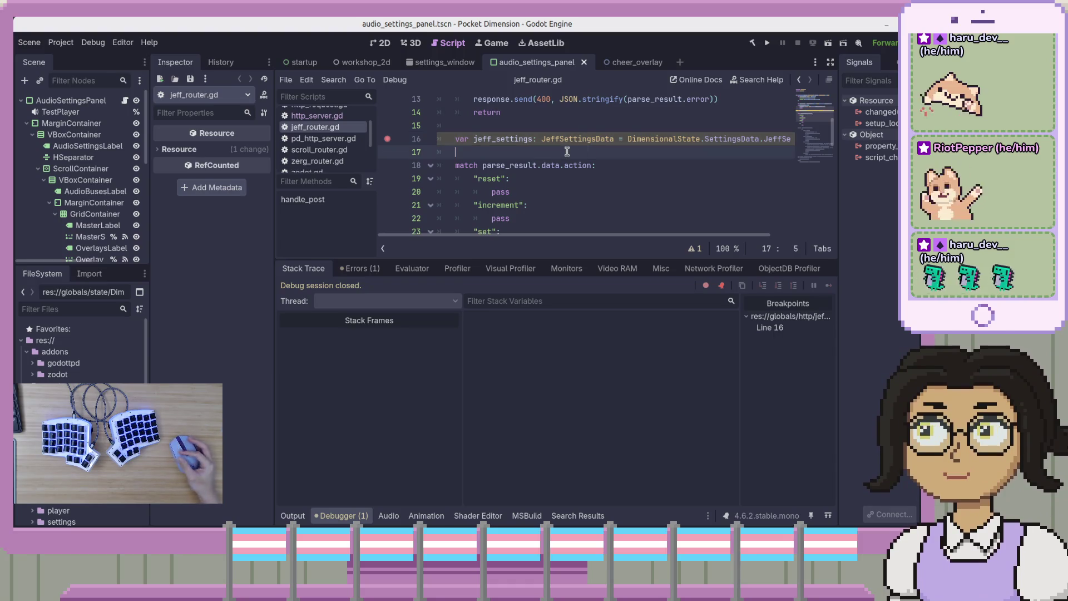
pyautogui.scroll(4, 579, 159)
pyautogui.scroll(-2, 584, 169)
pyautogui.click(624, 214)
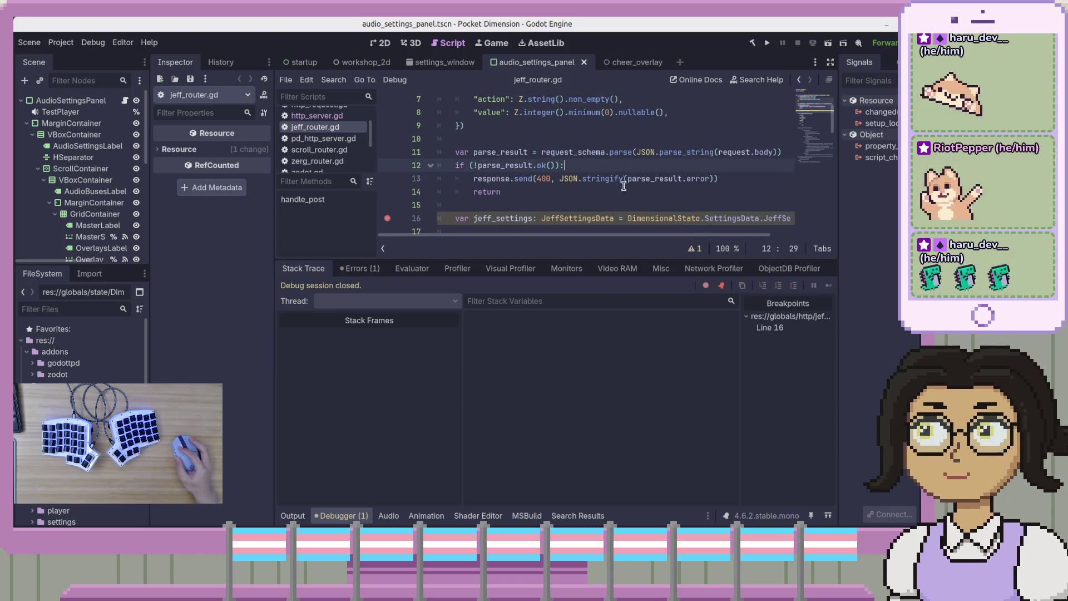
pyautogui.click(656, 179)
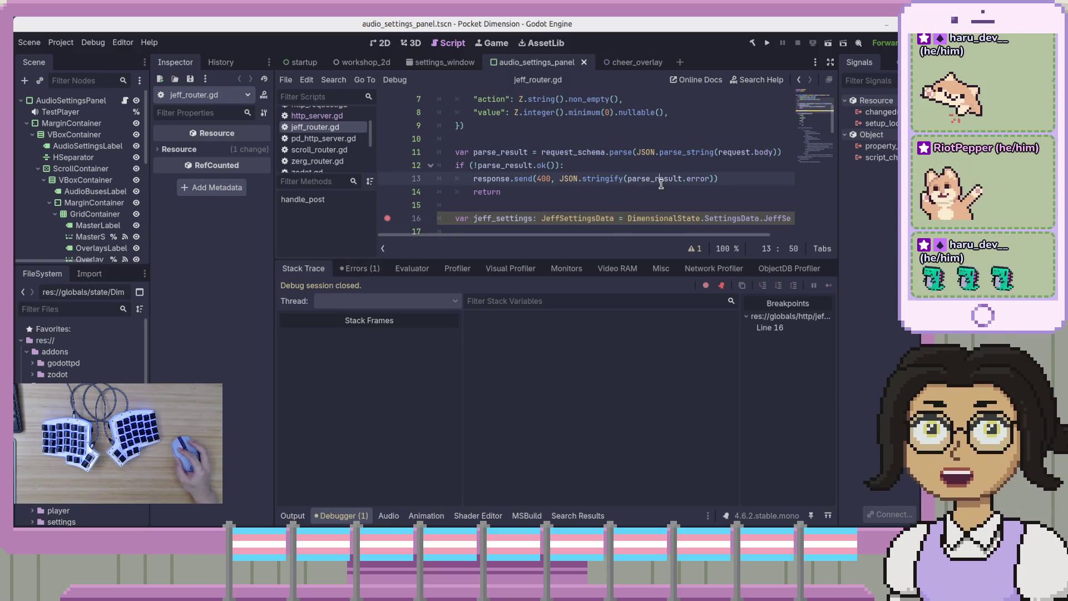
pyautogui.click(666, 190)
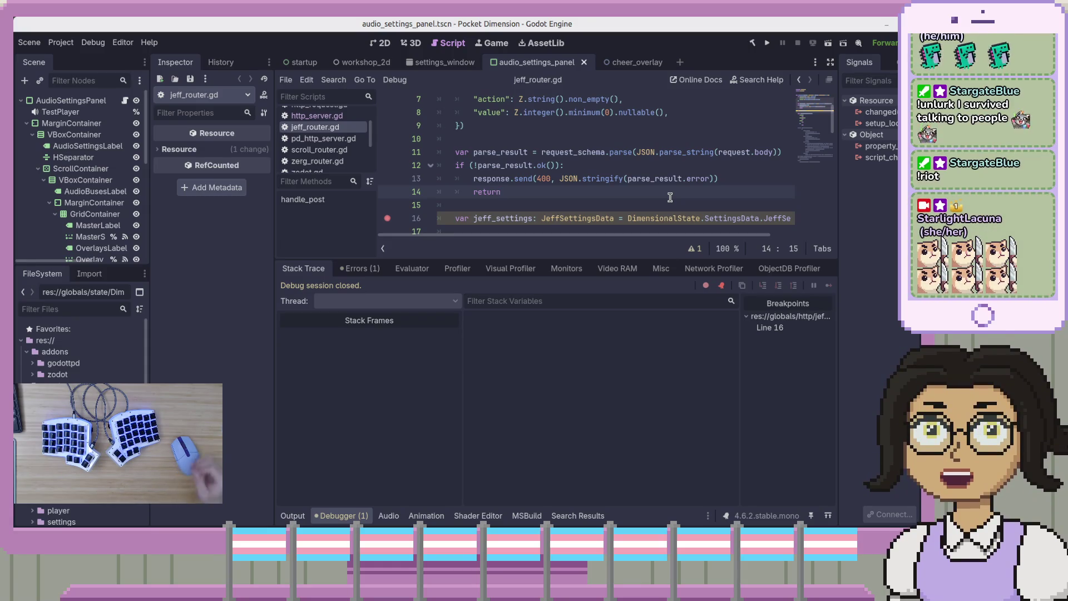
pyautogui.press('Down')
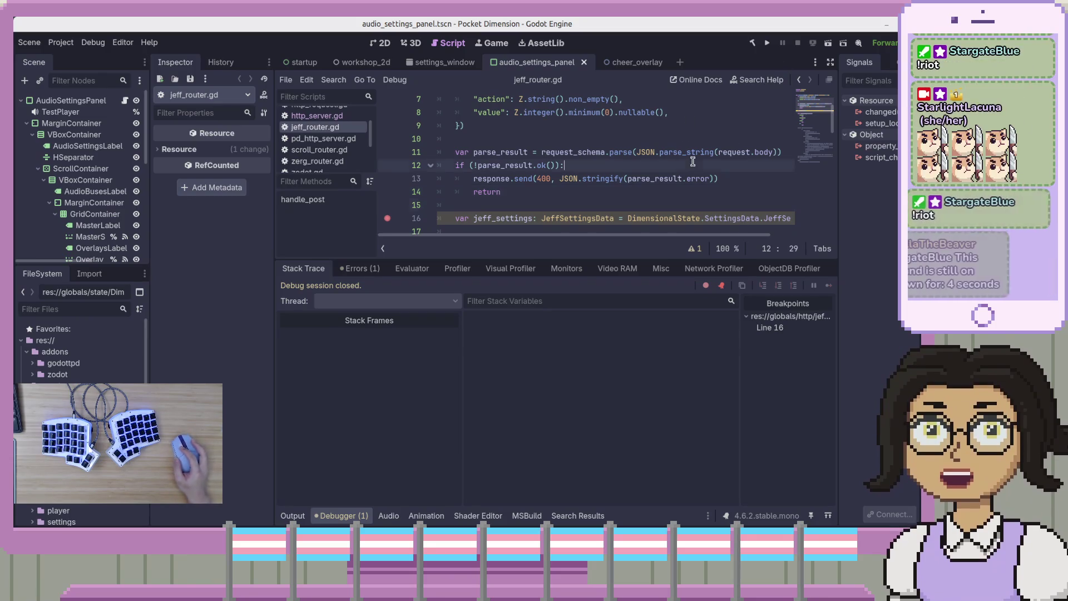
pyautogui.click(680, 162)
pyautogui.click(691, 144)
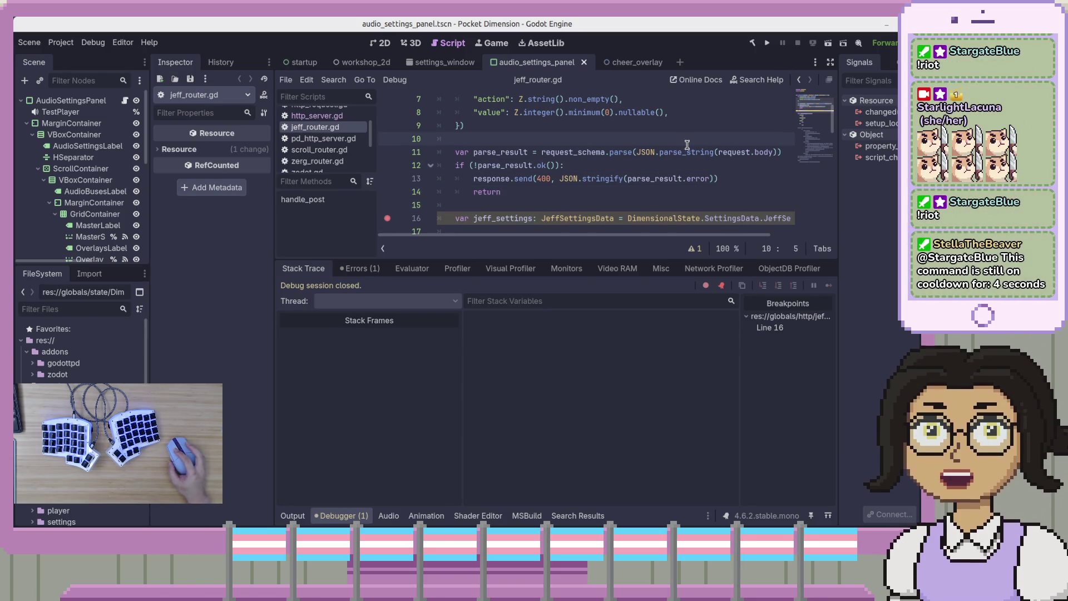
pyautogui.click(717, 178)
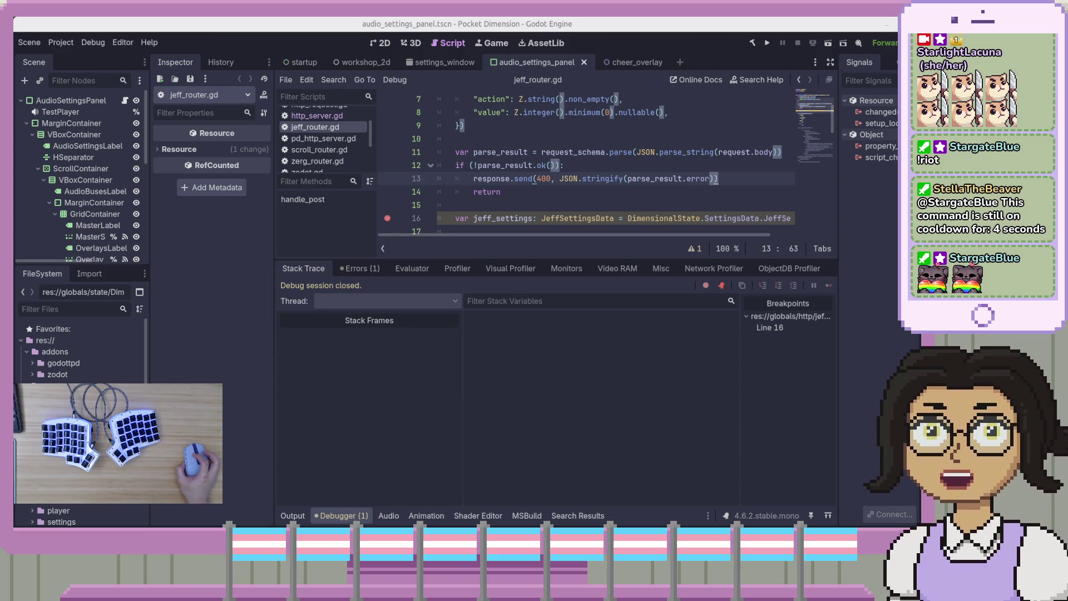
pyautogui.hotkey('alt', 'Tab')
pyautogui.hotkey('alt', 'Tab')
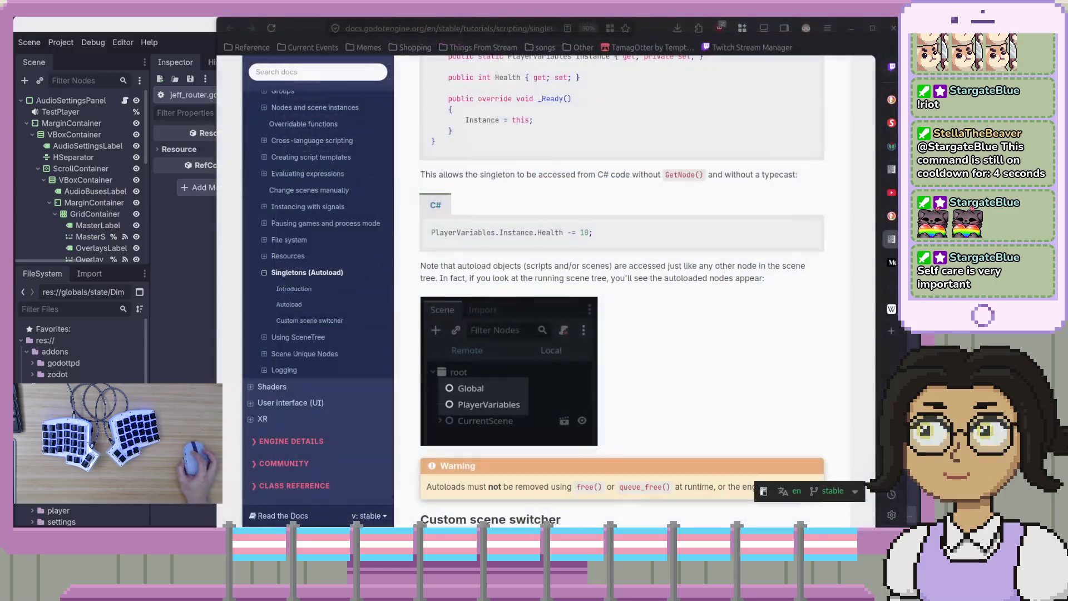
pyautogui.hotkey('alt', 'Tab')
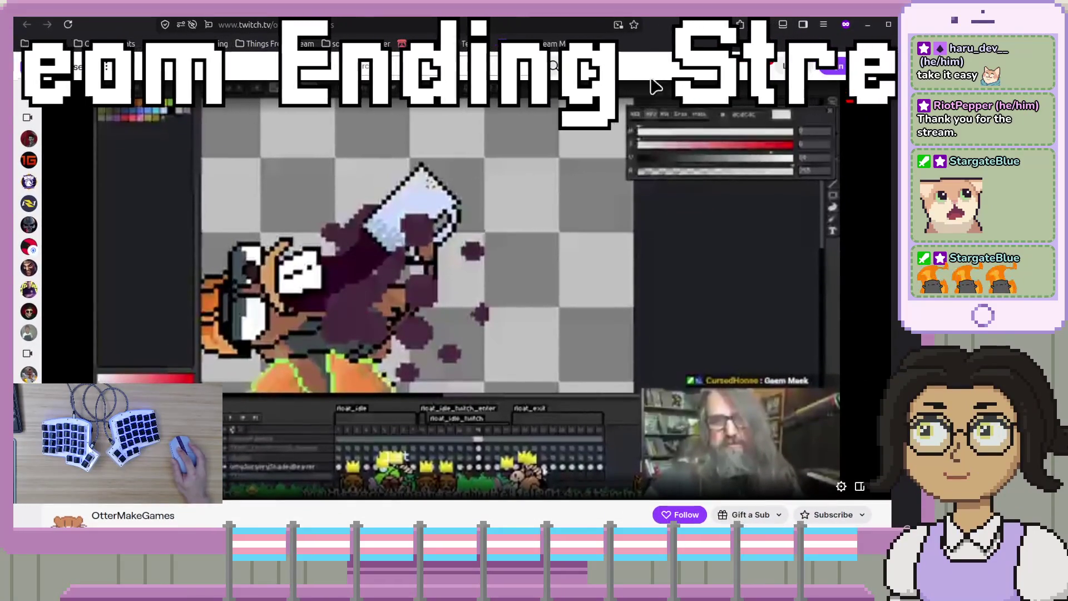
# - Pause the stream and expand then collapse the chat panel
pyautogui.click(524, 321)
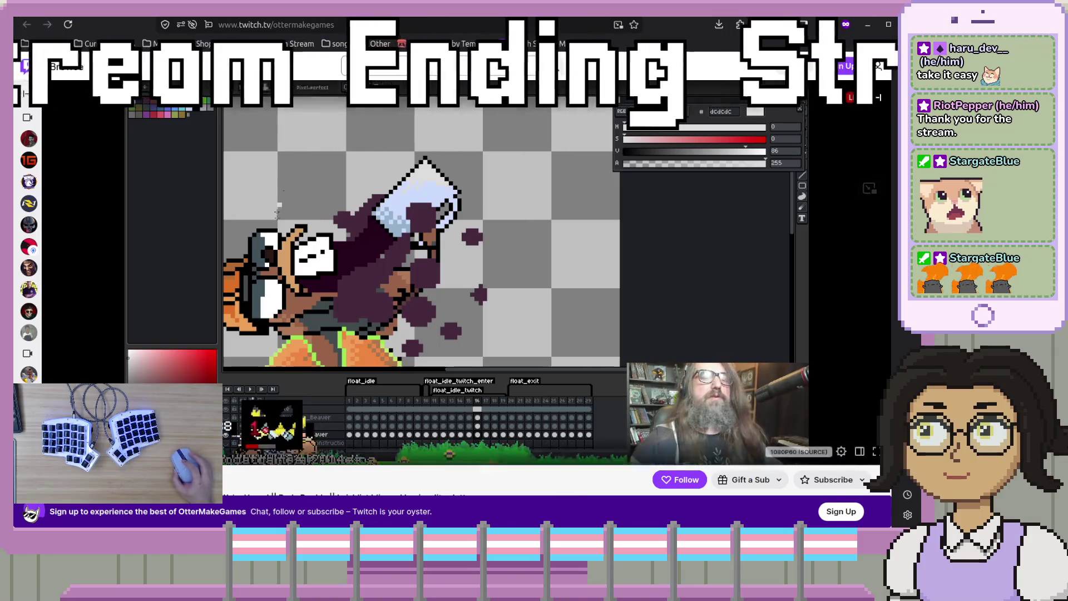
pyautogui.click(877, 97)
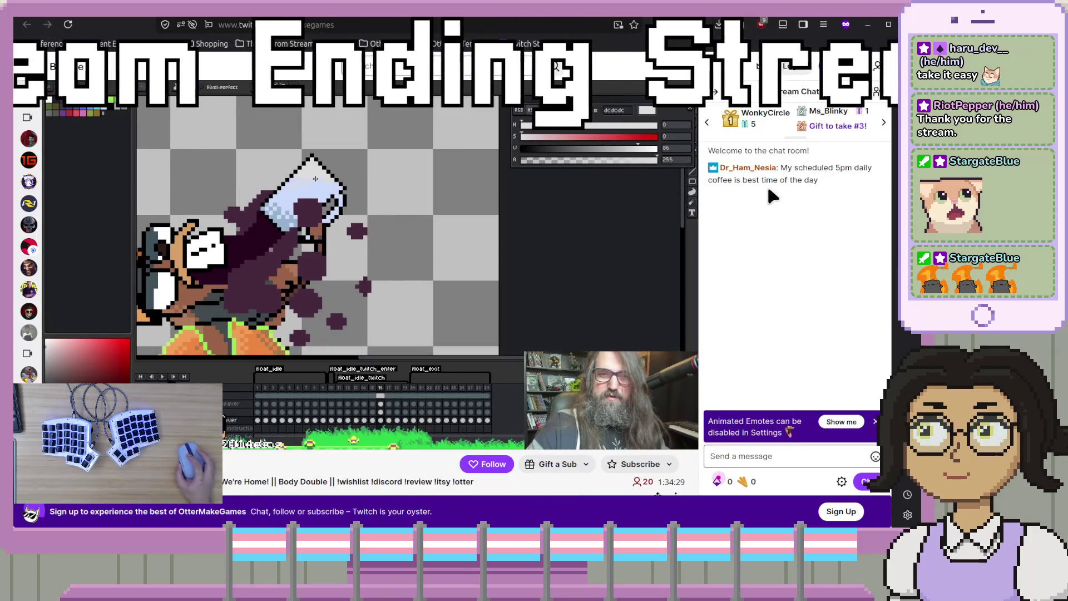
pyautogui.click(715, 92)
pyautogui.scroll(-2, 659, 283)
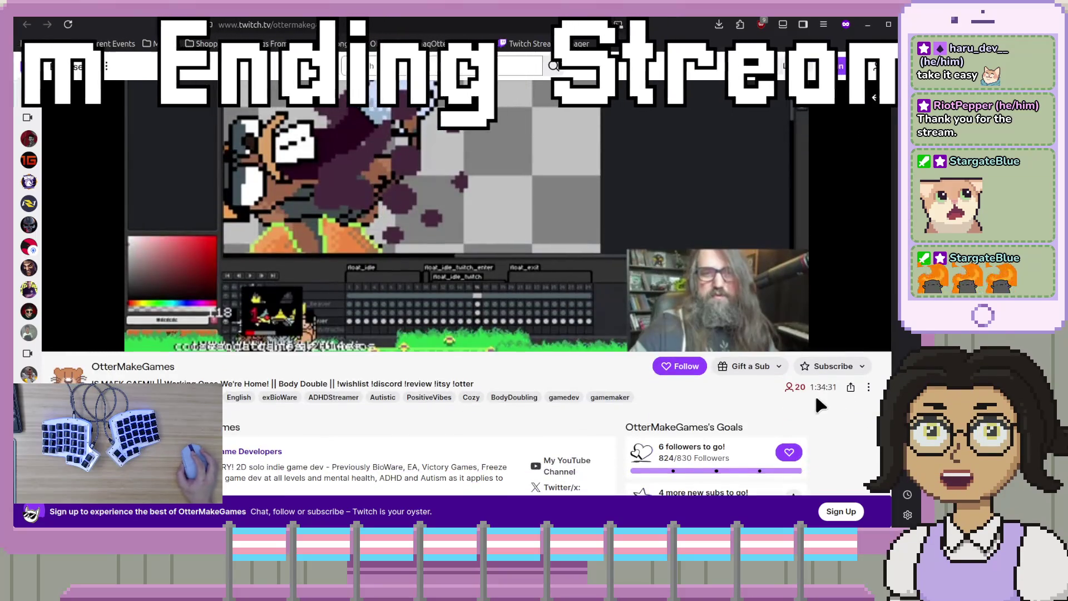
pyautogui.scroll(2, 665, 320)
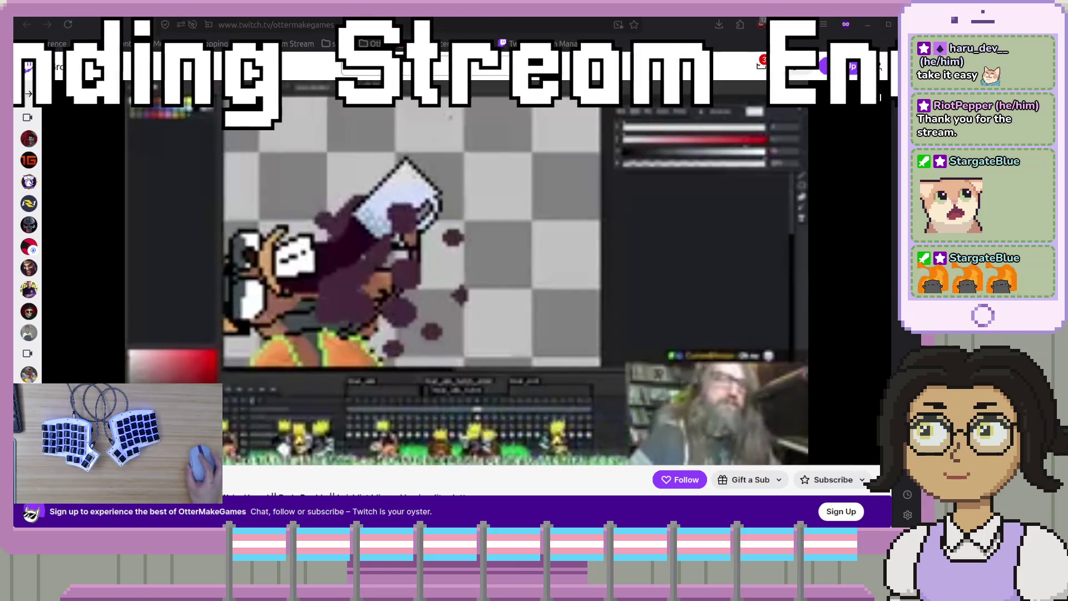
# - Set the player's video quality to 480p
pyautogui.moveTo(806, 412)
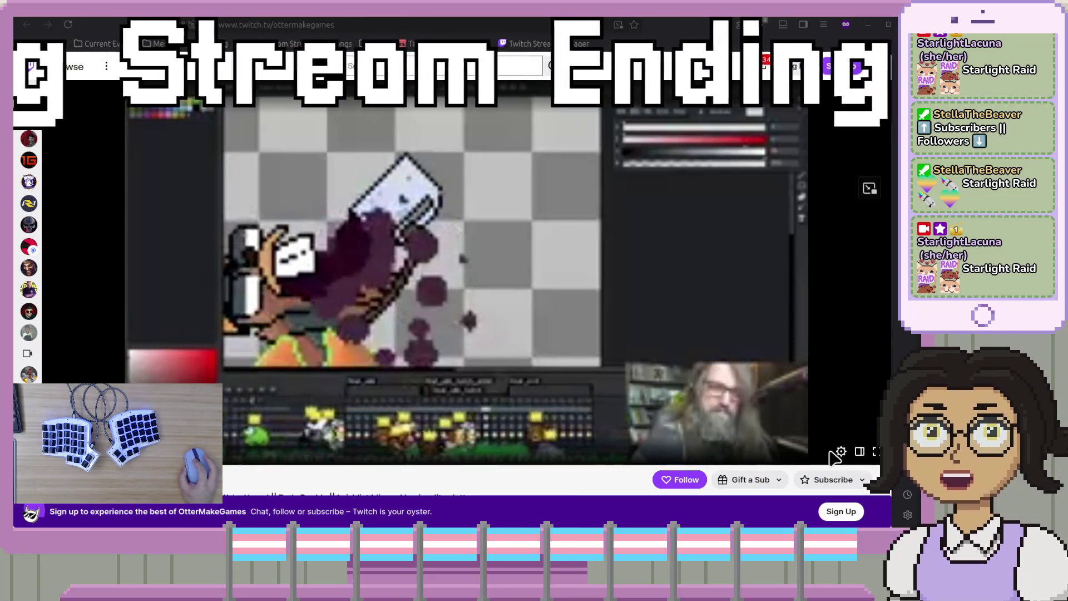
pyautogui.click(842, 452)
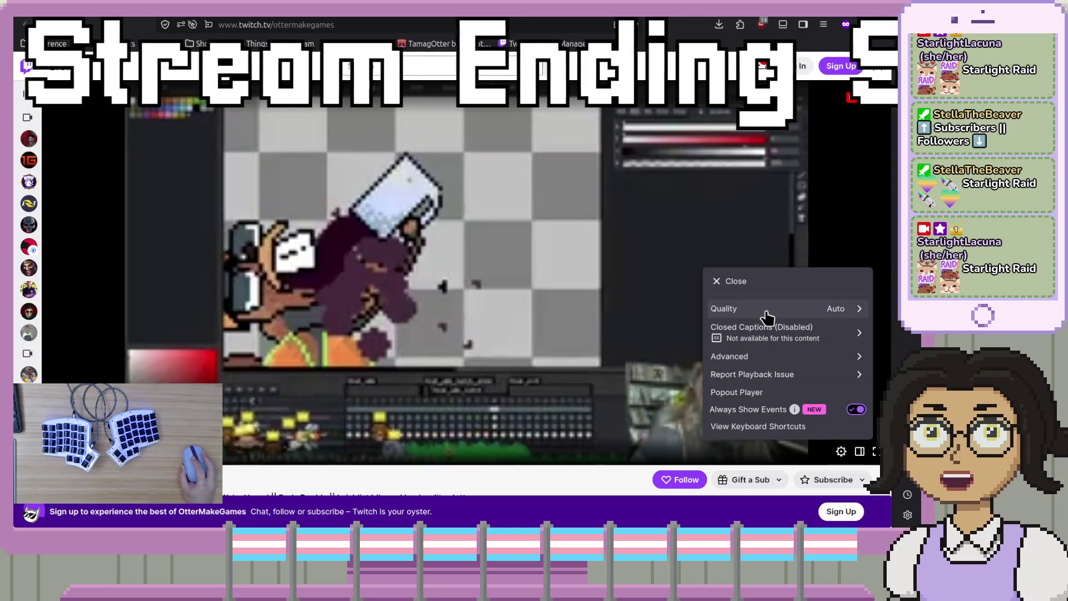
pyautogui.click(769, 311)
pyautogui.click(732, 392)
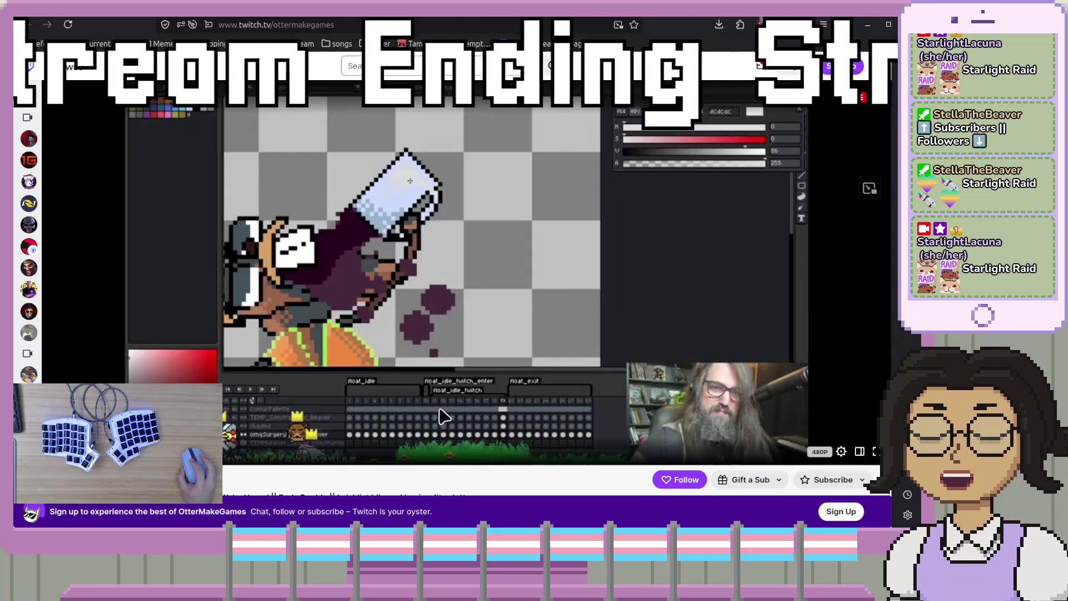